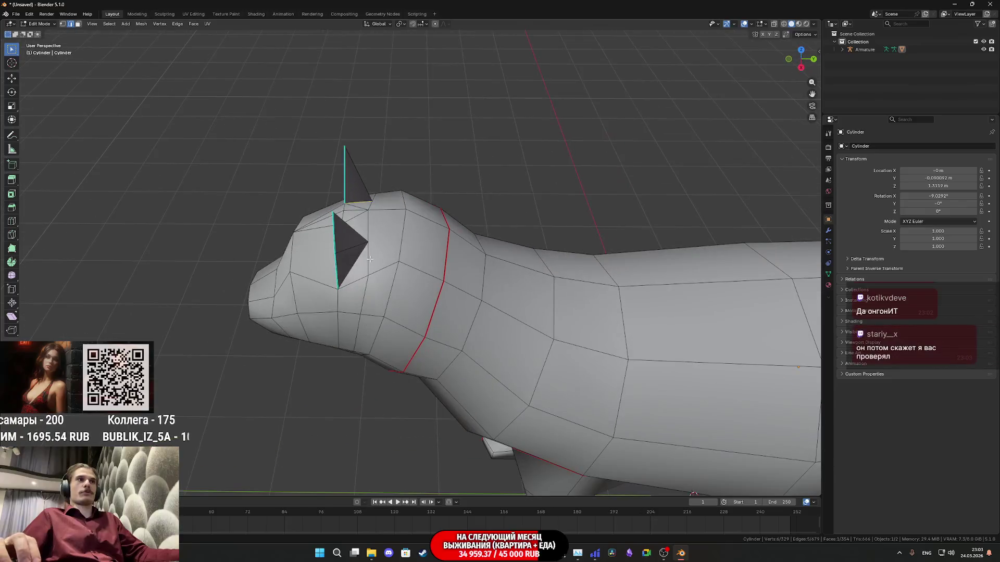
Mark the selected ear edges of the cat as UV seams
right_click(358, 261)
click(357, 263)
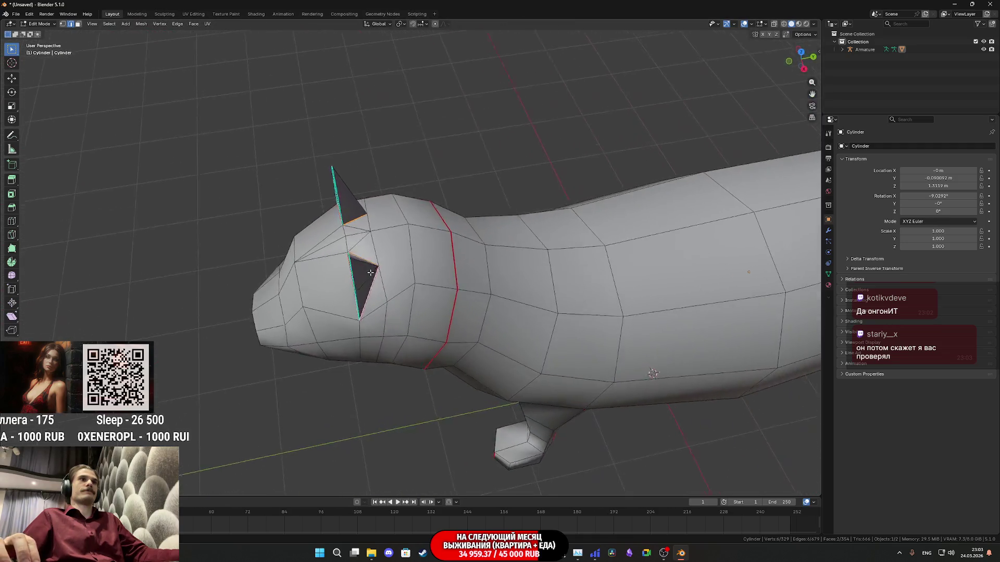
click(462, 278)
click(410, 275)
right_click(409, 275)
click(406, 275)
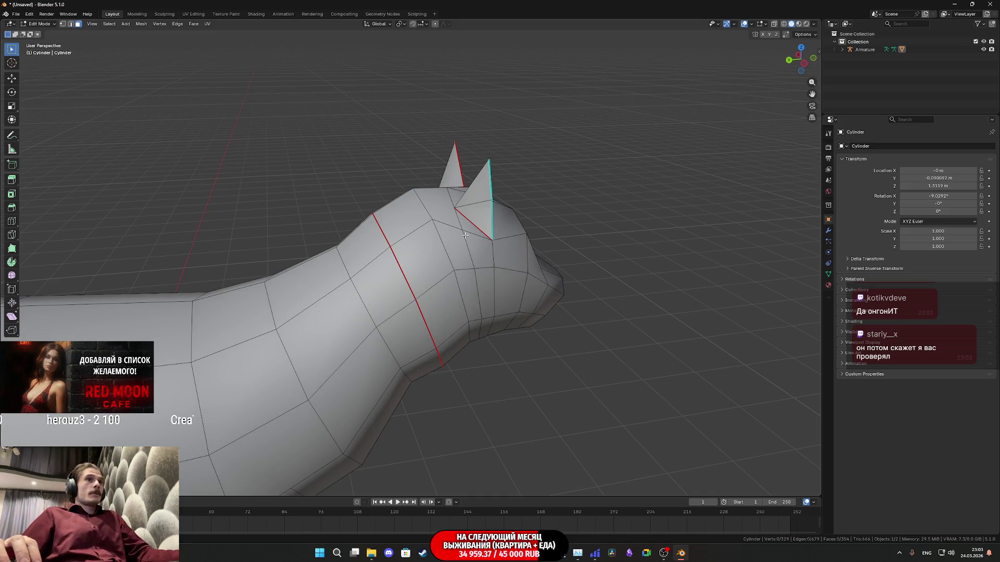
Switch to the UV Editing workspace and hide the armature bones in Viewport Overlays
click(193, 14)
scroll(573, 260, up, 5)
middle_drag(573, 260, 643, 325)
scroll(657, 254, down, 5)
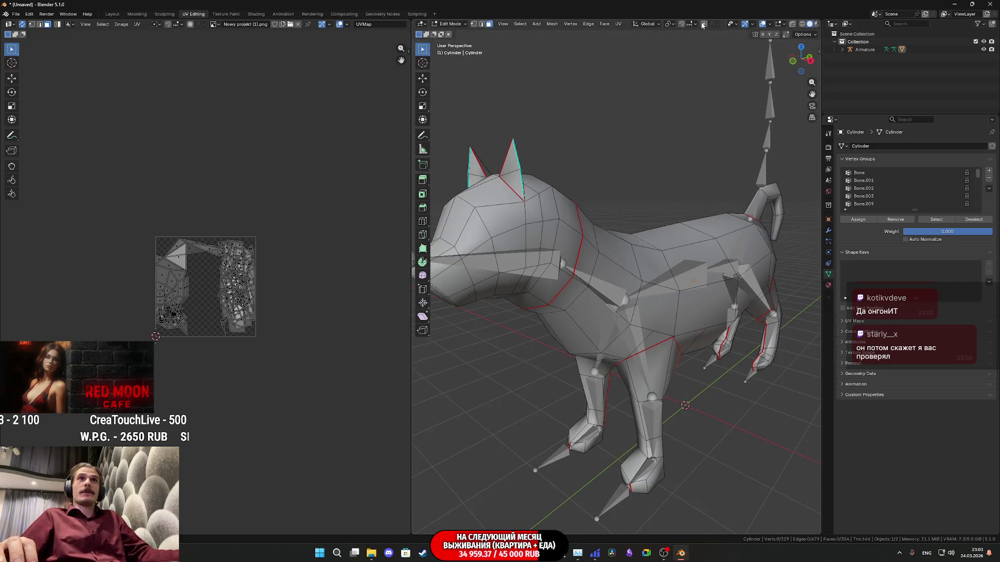
click(770, 24)
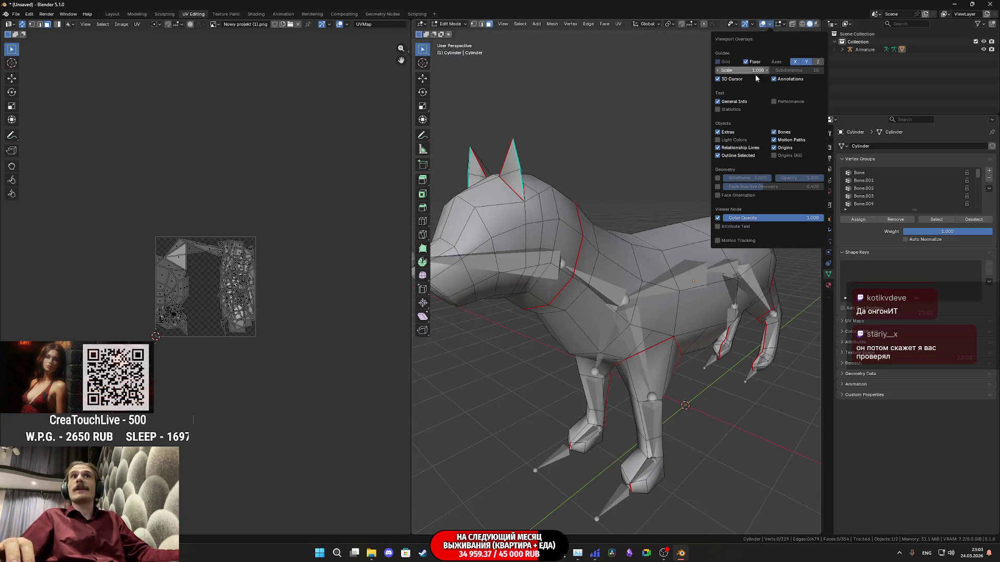
click(774, 132)
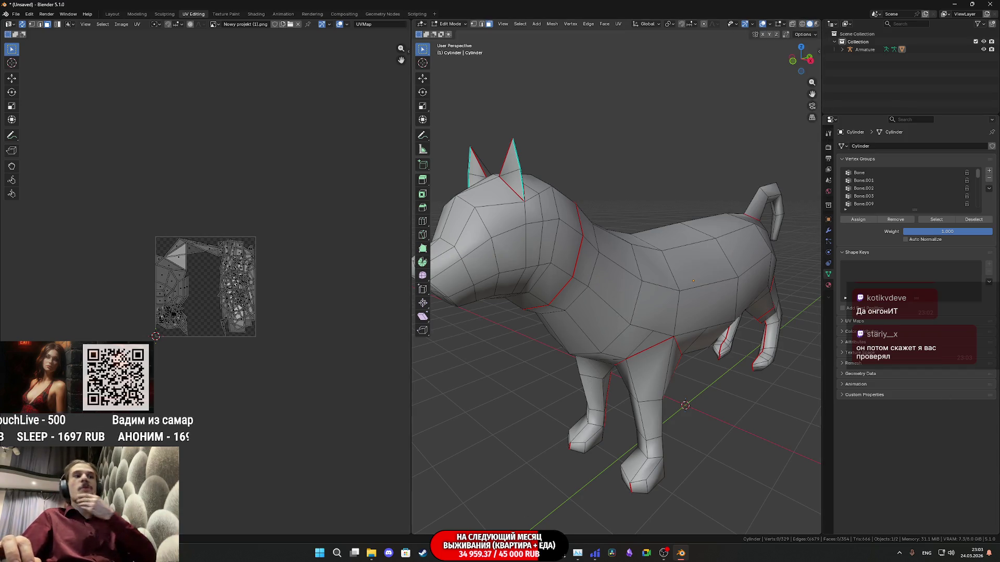
key(alt+Tab)
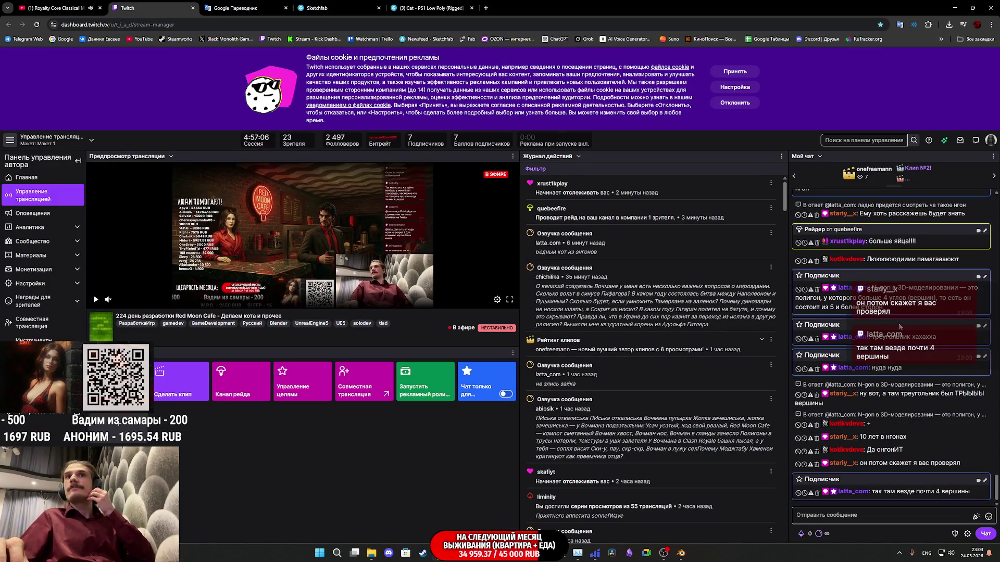
scroll(900, 326, up, 3)
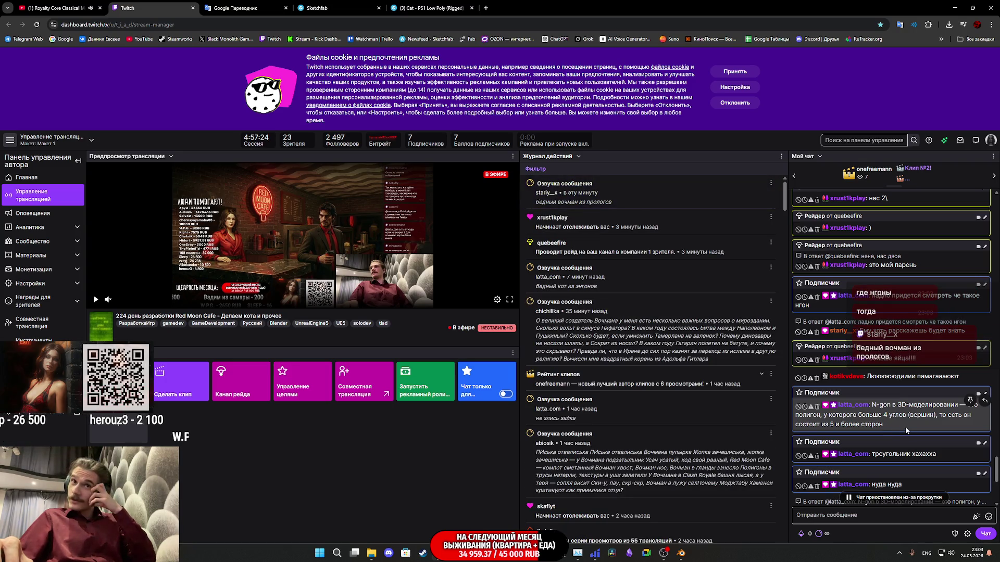
scroll(905, 431, down, 2)
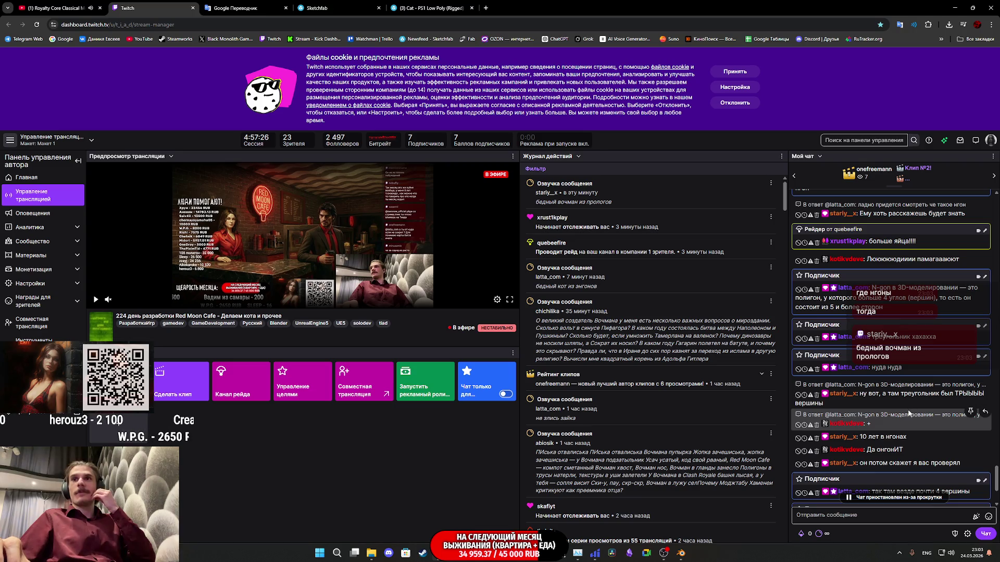
scroll(925, 396, down, 2)
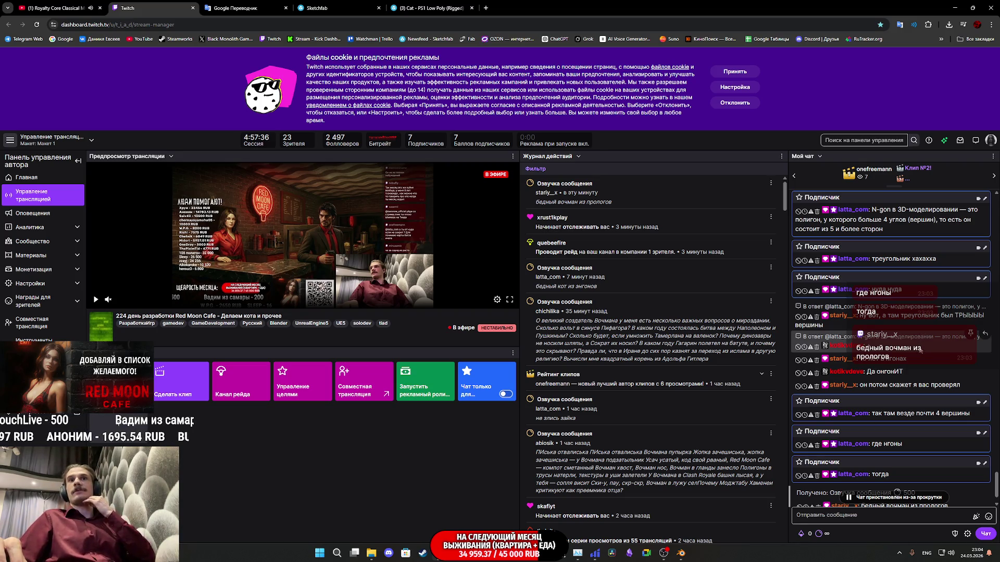
scroll(942, 388, down, 1)
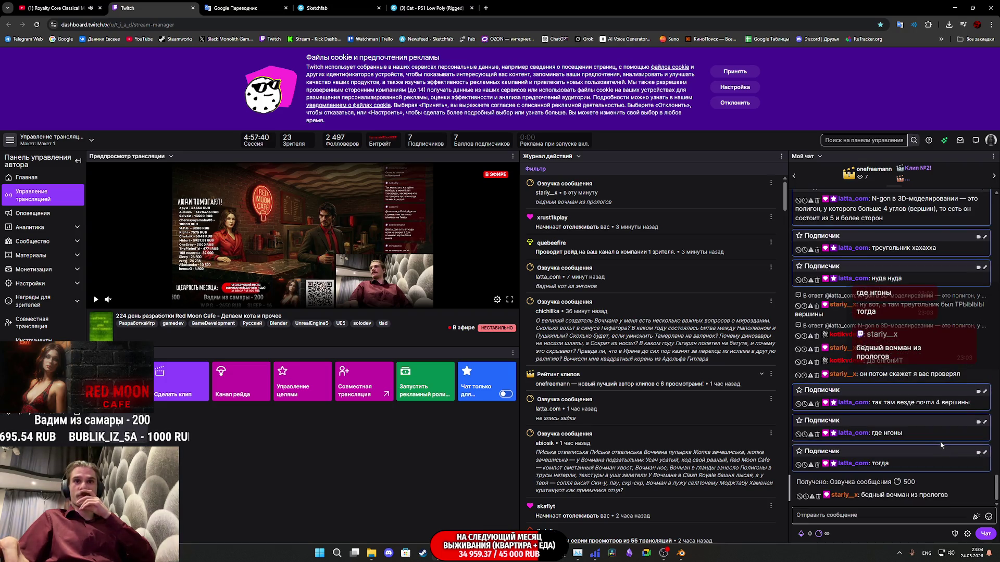
mouse_move(560, 553)
click(508, 484)
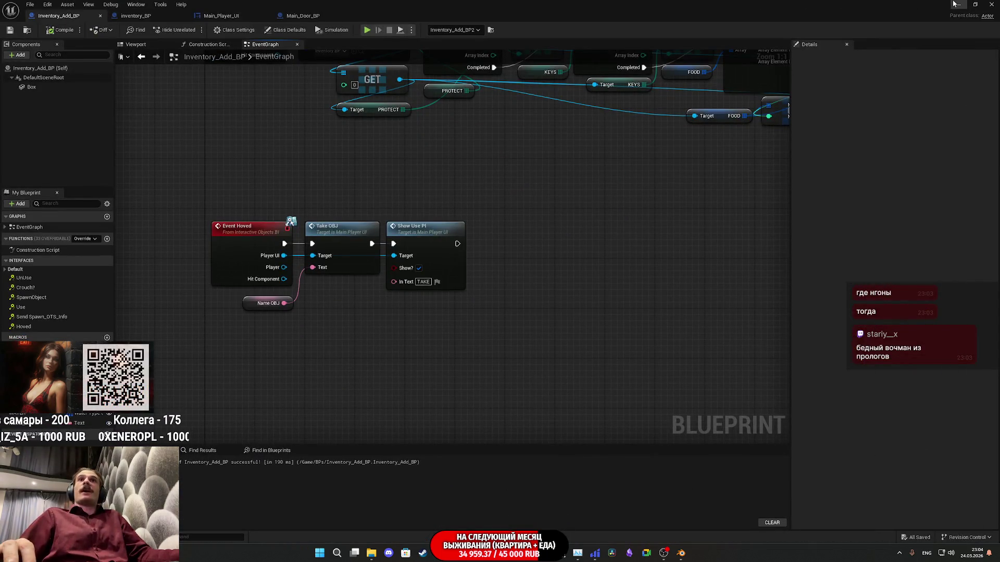
Minimize Unreal's blueprint editor, then bring Blender forward and orbit toward the cat's head
click(955, 4)
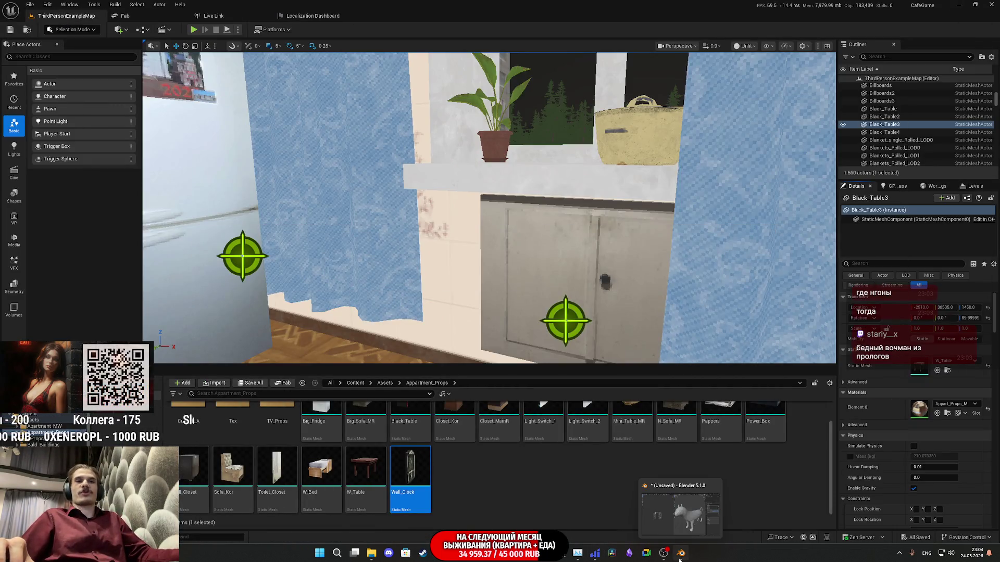
click(680, 555)
middle_drag(553, 268, 587, 263)
scroll(573, 263, up, 4)
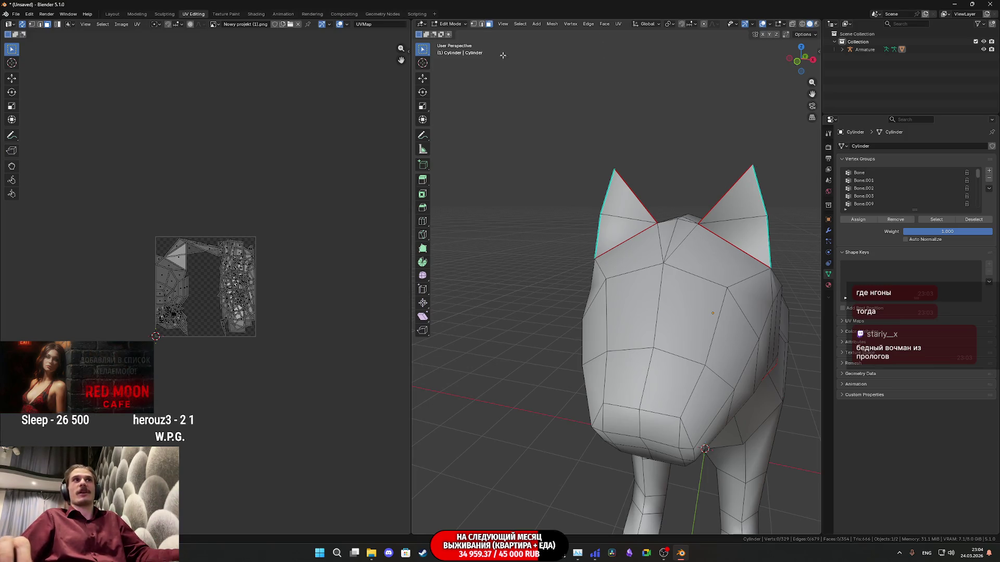
Switch to vertex select and inspect the cat's head and neck from several angles
click(473, 23)
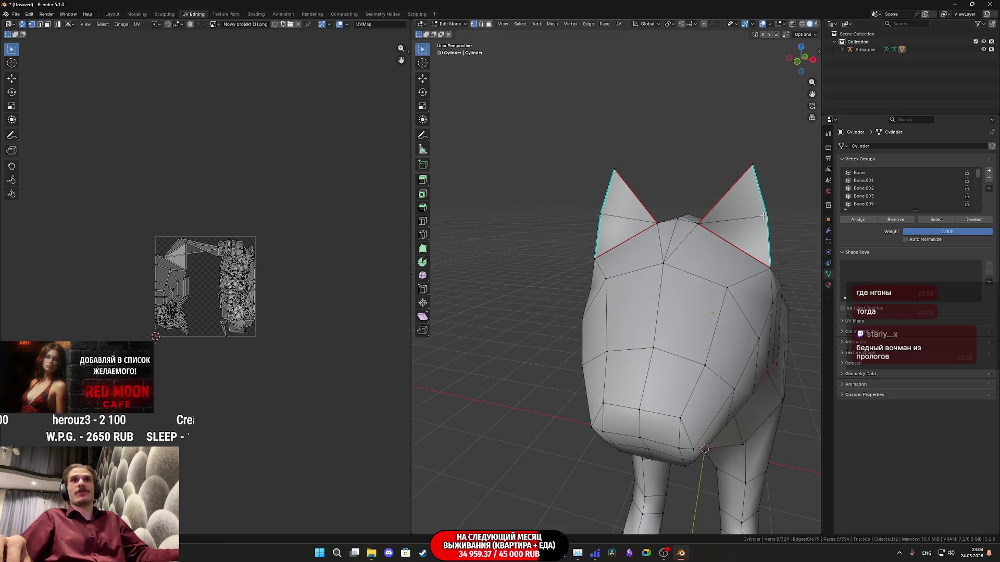
mouse_move(729, 241)
middle_down()
mouse_move(770, 249)
mouse_move(666, 297)
middle_up()
scroll(666, 296, up, 3)
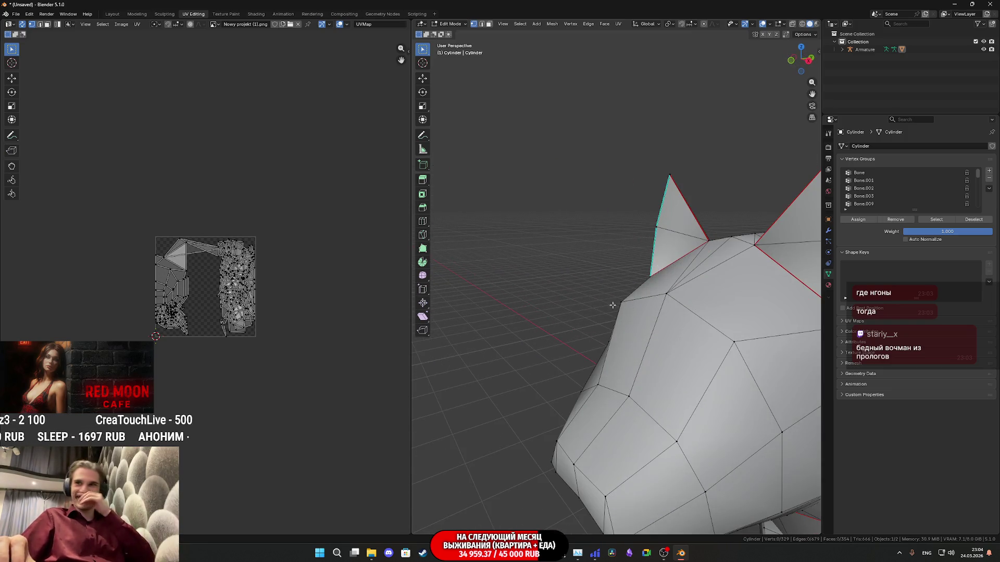
scroll(592, 290, down, 3)
mouse_move(592, 290)
middle_down()
mouse_move(631, 294)
mouse_move(655, 281)
mouse_move(637, 328)
mouse_move(645, 344)
mouse_move(607, 364)
mouse_move(695, 319)
middle_up()
scroll(651, 276, up, 4)
scroll(657, 303, up, 2)
scroll(596, 371, up, 3)
scroll(596, 371, down, 3)
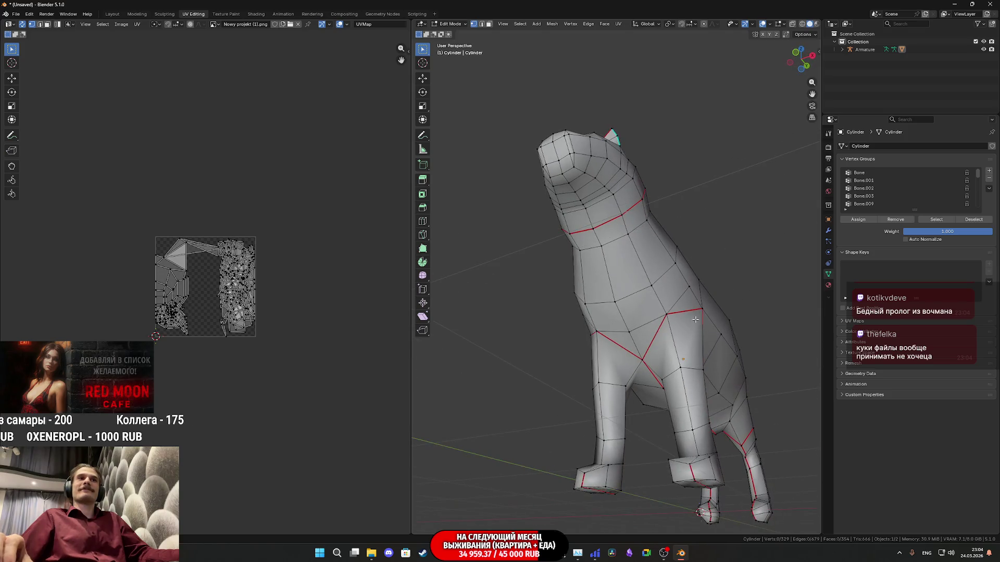
Mark the selected neck edges as a seam, then select the connected body region in face mode
click(482, 24)
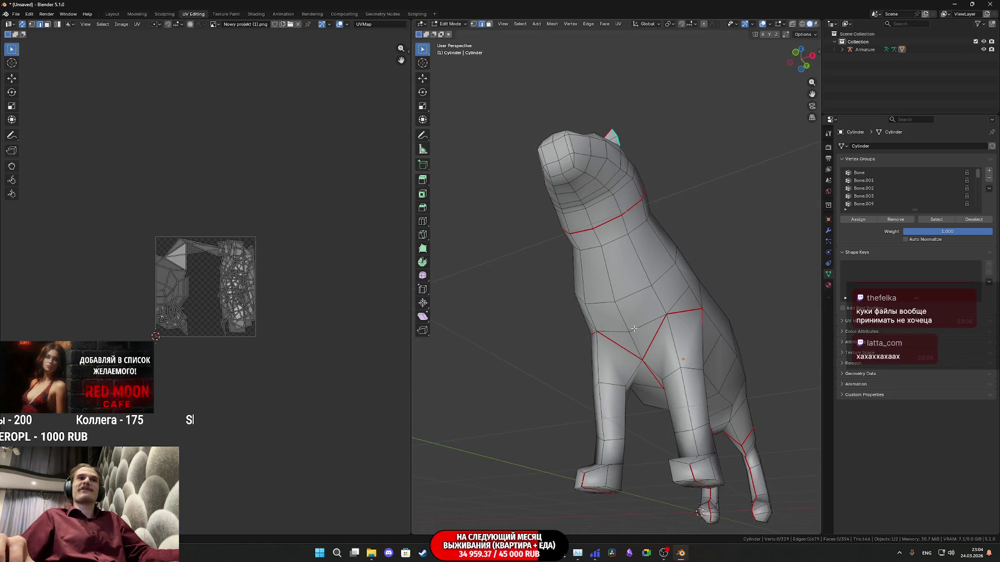
right_click(600, 243)
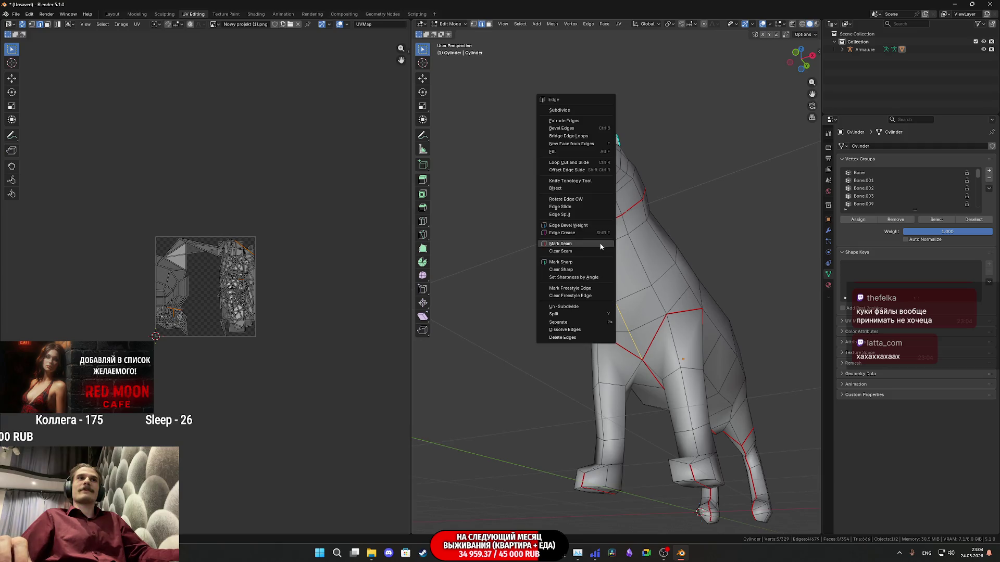
click(599, 243)
middle_drag(600, 243, 628, 271)
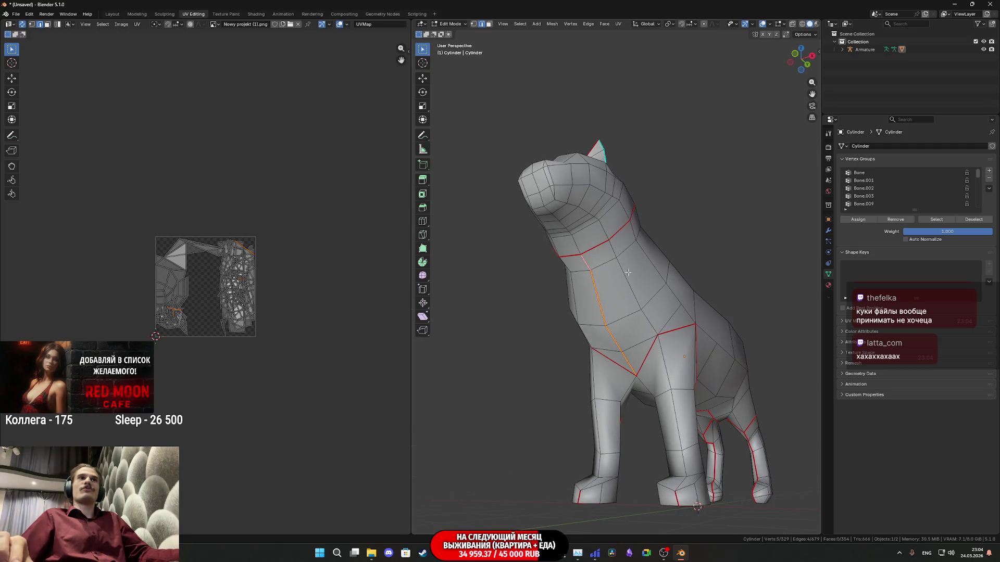
click(489, 25)
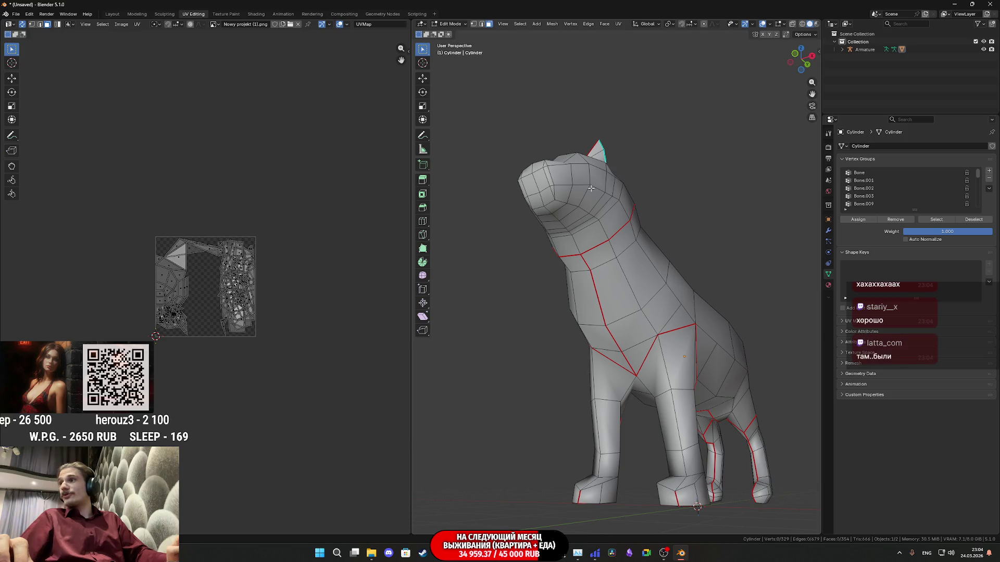
mouse_move(618, 292)
middle_down()
mouse_move(586, 341)
mouse_move(689, 294)
mouse_move(577, 284)
middle_up()
key(l)
Select the edge loop running along the tail and mark it as a seam
middle_drag(583, 334, 614, 330)
scroll(569, 335, up, 8)
scroll(545, 326, down, 6)
alt+click(614, 328)
scroll(646, 340, down, 2)
mouse_move(646, 339)
middle_down()
mouse_move(687, 368)
mouse_move(687, 412)
mouse_move(729, 464)
middle_up()
middle_drag(747, 413, 618, 385)
mouse_move(676, 397)
middle_down()
mouse_move(575, 289)
mouse_move(585, 271)
middle_up()
shift+click(607, 190)
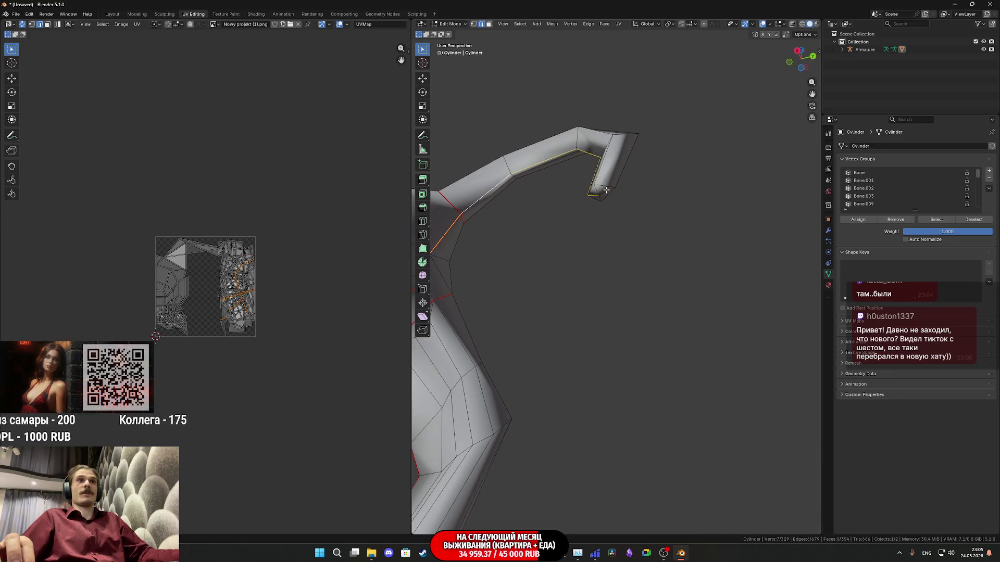
key(ctrl+e)
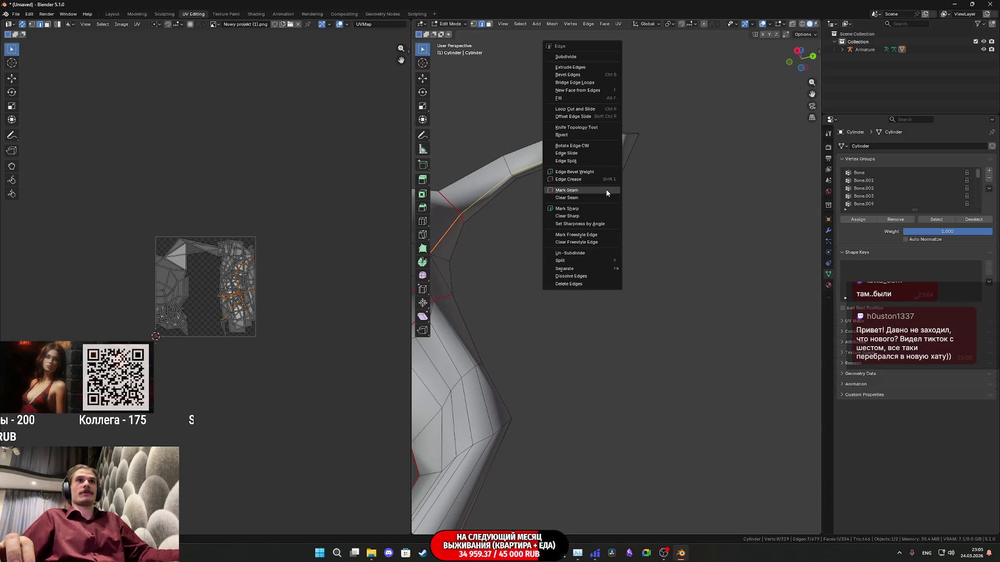
click(607, 191)
scroll(611, 283, down, 6)
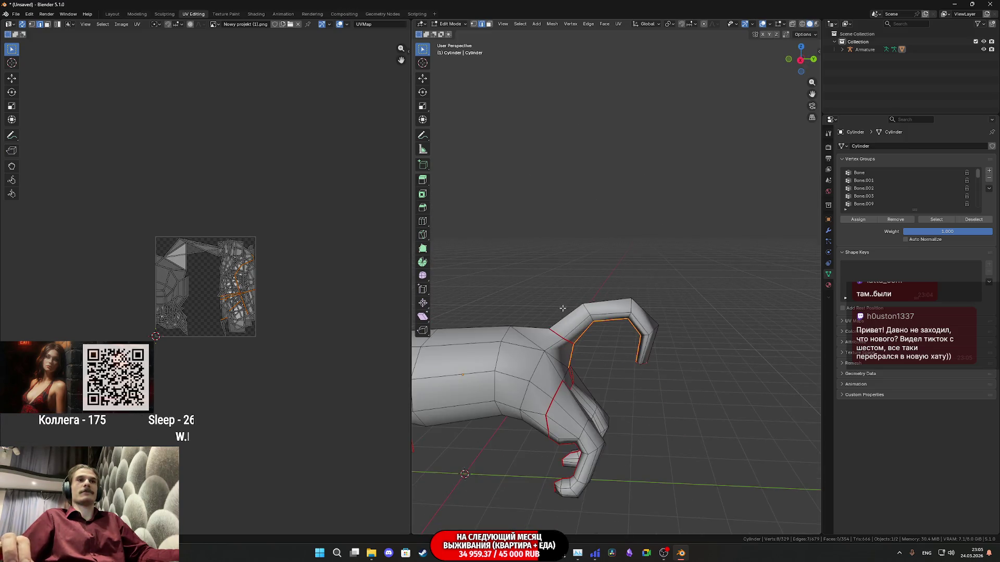
scroll(456, 46, up, 1)
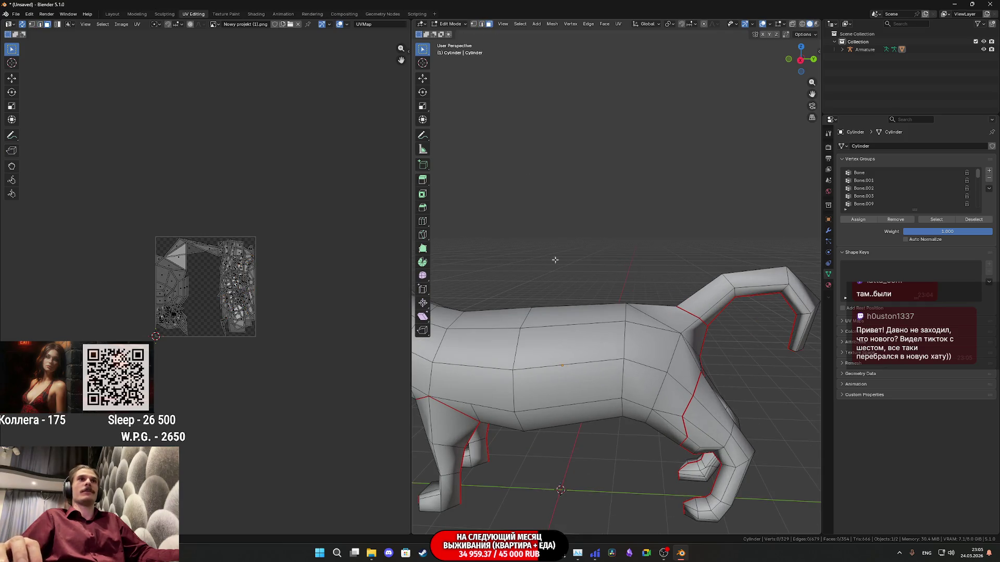
Select the body, both legs, chest and head regions with Select Linked
click(587, 356)
key(ctrl+l)
key(l)
scroll(525, 362, down, 3)
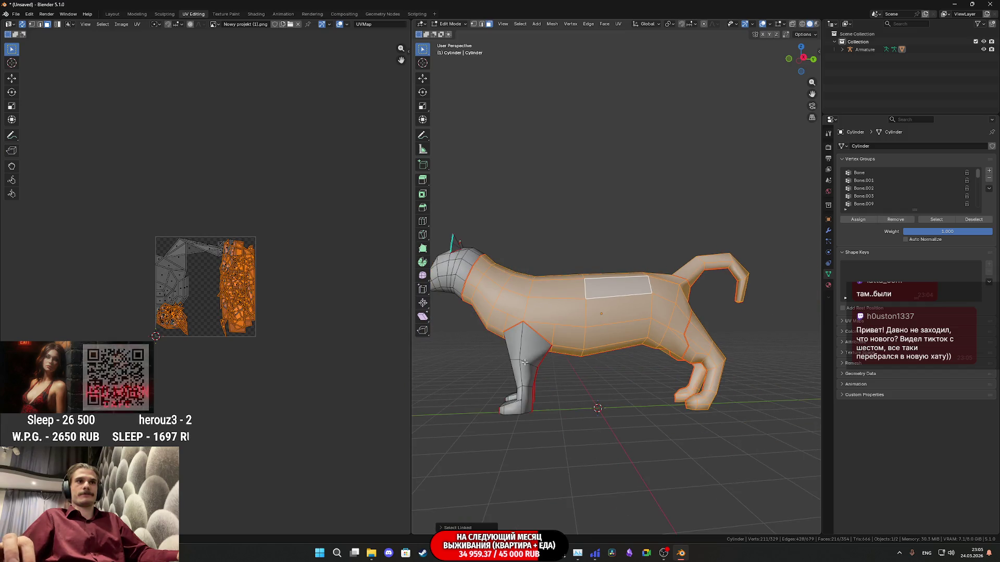
key(l)
middle_drag(525, 362, 630, 313)
key(l)
key(l)
mouse_move(625, 219)
middle_down()
mouse_move(638, 256)
mouse_move(580, 353)
middle_up()
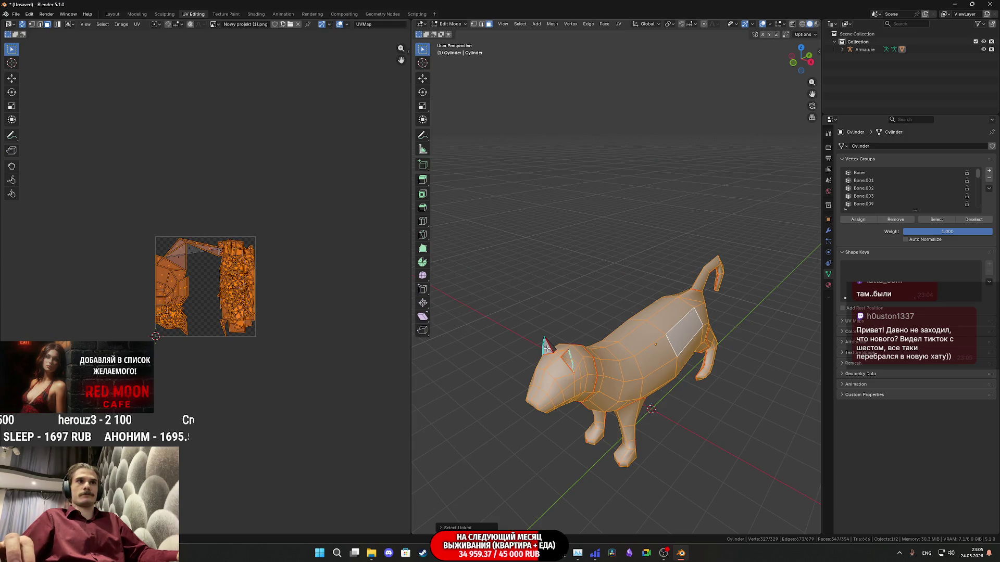
Unwrap the cat with UV > Unwrap Angle Based and inspect the resulting islands
click(617, 24)
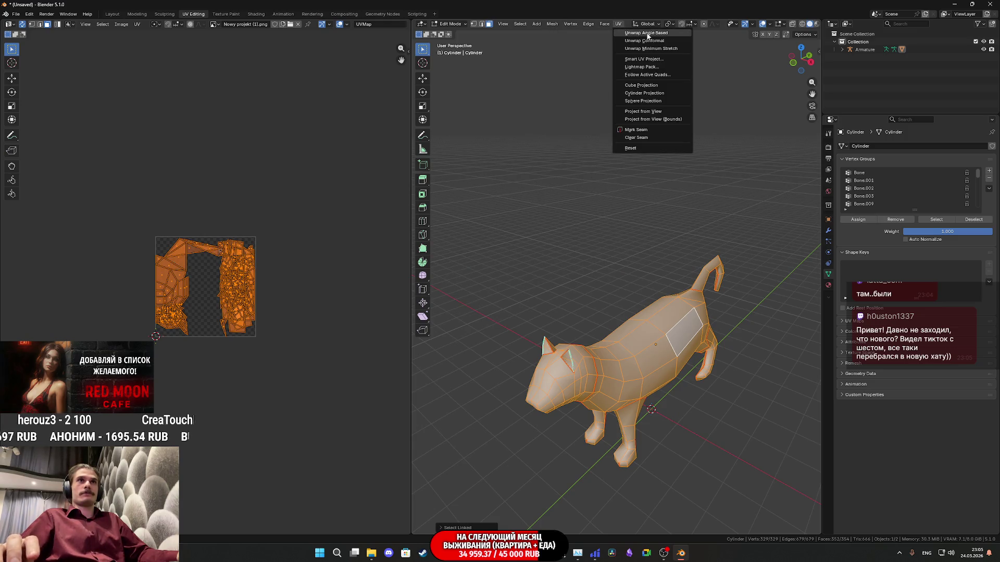
click(646, 33)
scroll(228, 248, up, 5)
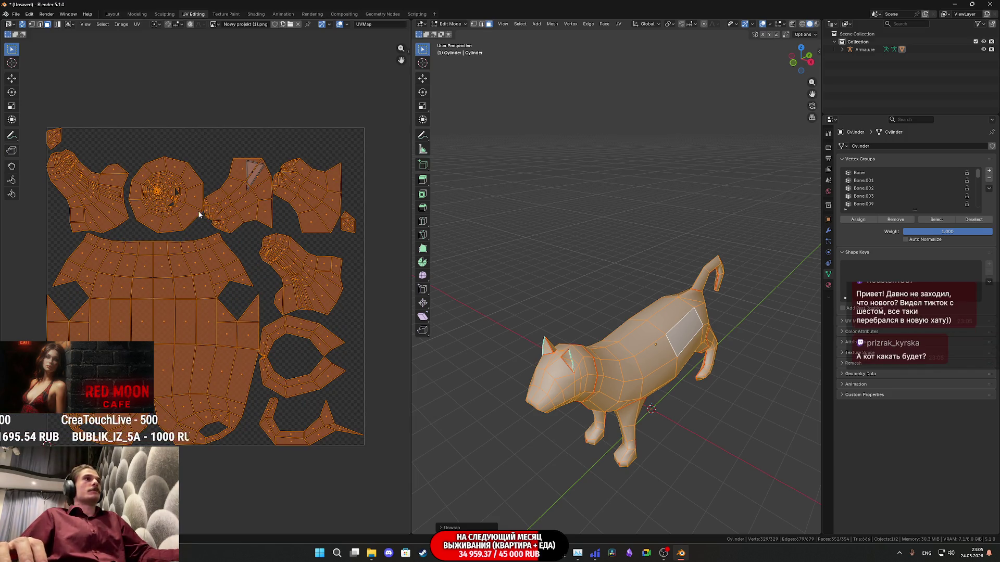
mouse_move(614, 377)
middle_down()
mouse_move(633, 362)
mouse_move(500, 361)
middle_up()
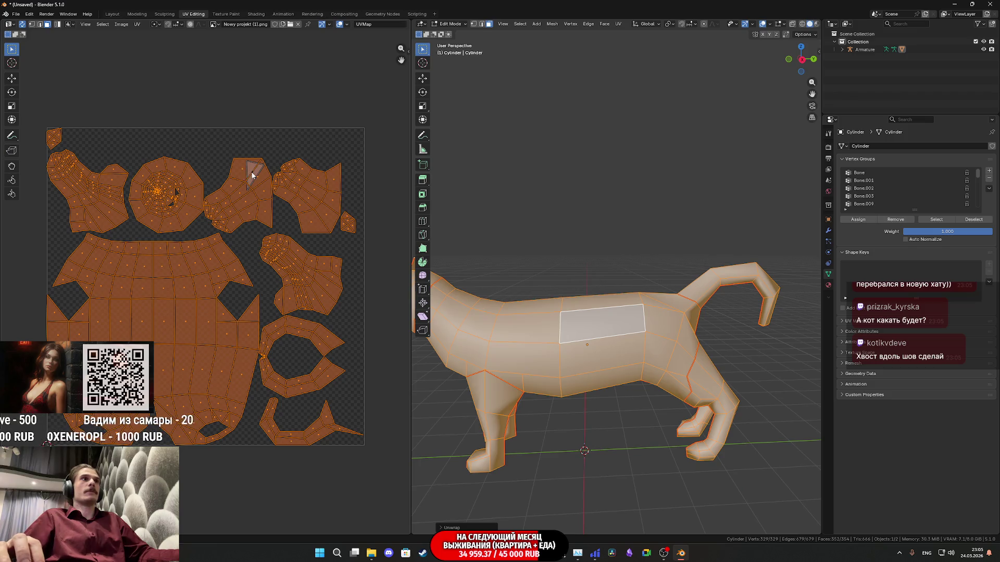
click(252, 176)
middle_drag(494, 88, 415, 71)
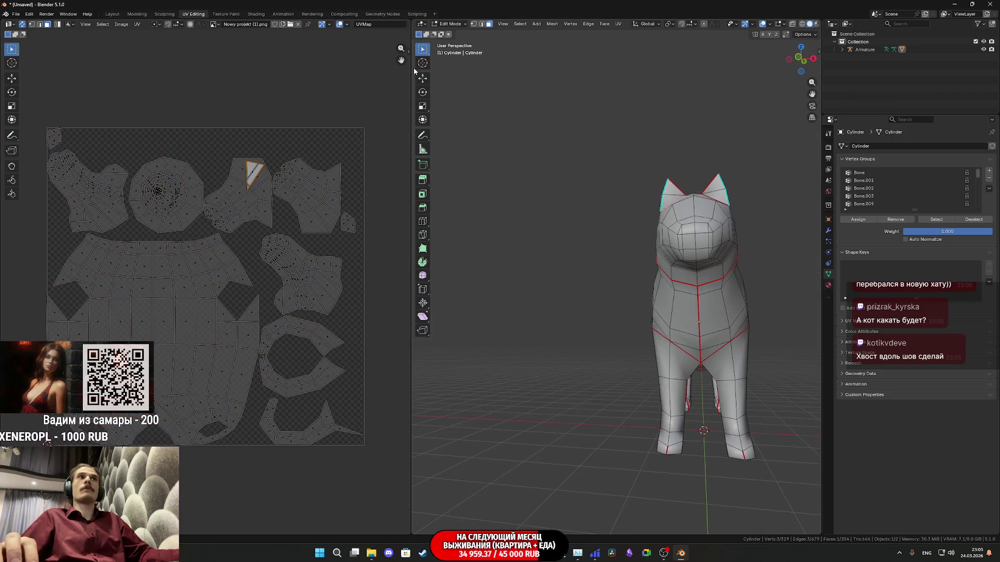
Delete the two faces at the base of the cat's ear
middle_drag(454, 104, 573, 208)
scroll(677, 312, up, 5)
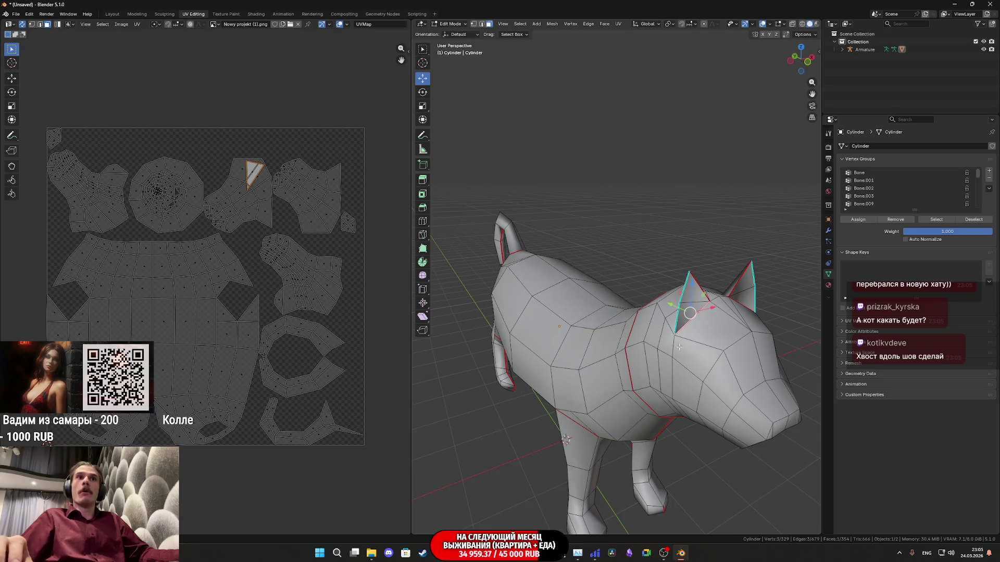
middle_drag(739, 366, 651, 359)
scroll(585, 346, up, 6)
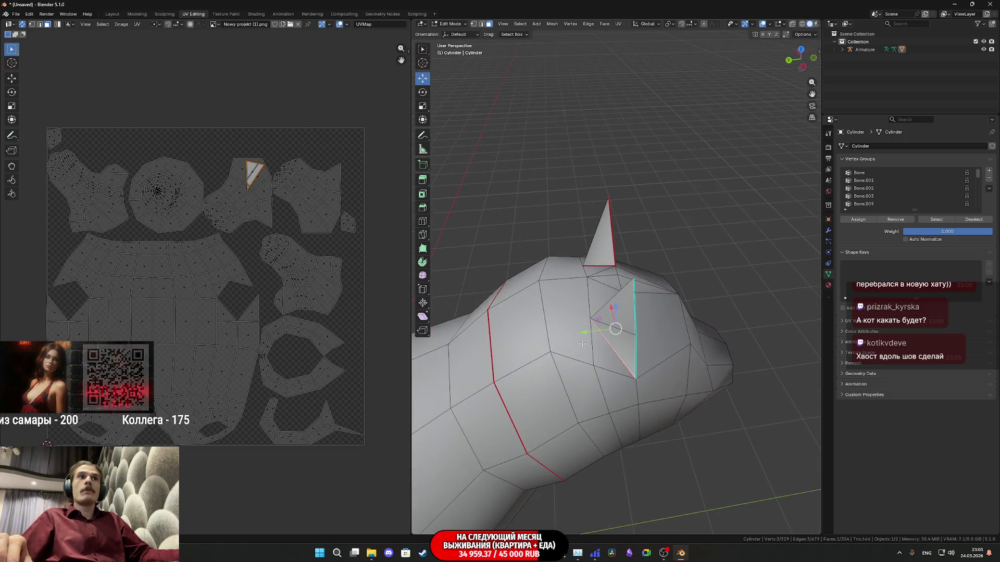
scroll(585, 347, up, 8)
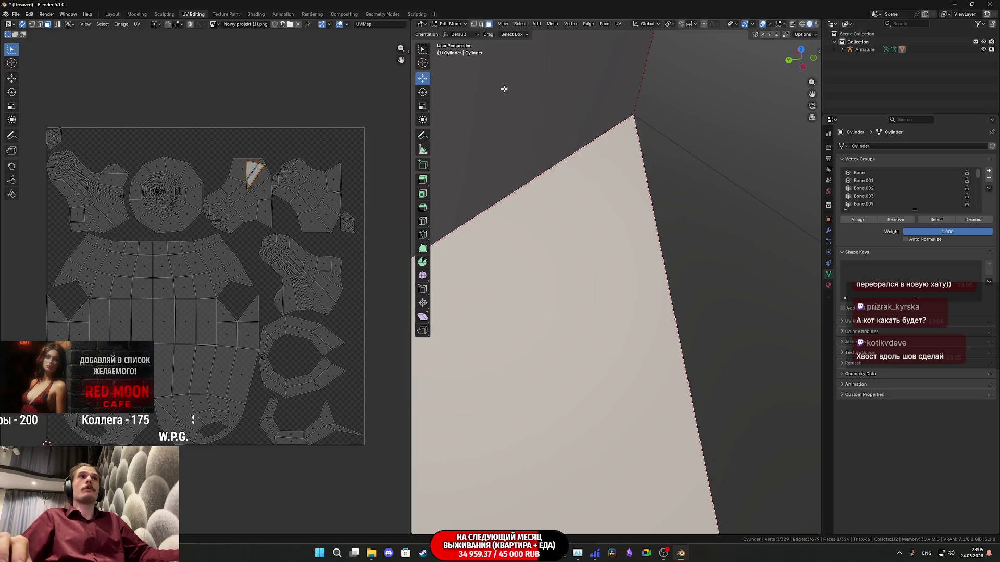
scroll(578, 339, down, 8)
middle_drag(602, 404, 585, 330)
scroll(576, 339, up, 5)
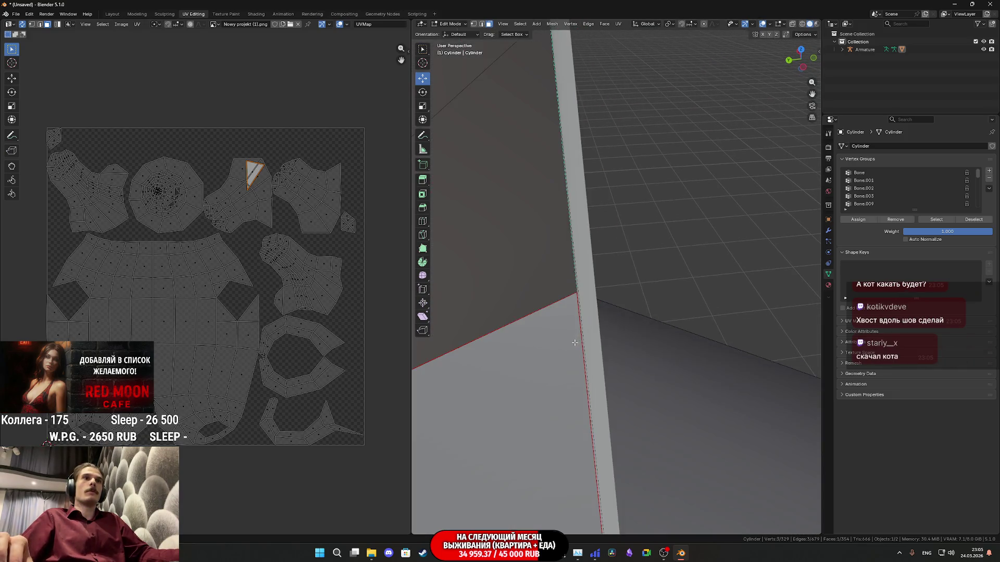
shift+click(578, 358)
key(x)
click(577, 358)
Mark the edges at the base of the ears as sharp and return to object mode
scroll(573, 347, down, 6)
mouse_move(573, 347)
middle_down()
mouse_move(636, 342)
mouse_move(560, 319)
mouse_move(628, 337)
middle_up()
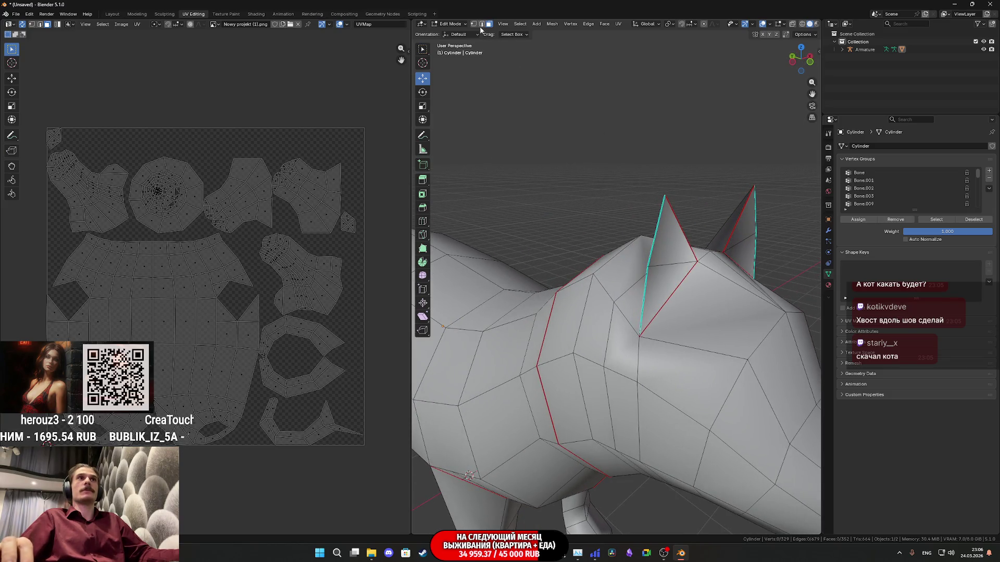
click(665, 301)
mouse_move(665, 301)
middle_down()
mouse_move(713, 351)
mouse_move(525, 401)
middle_up()
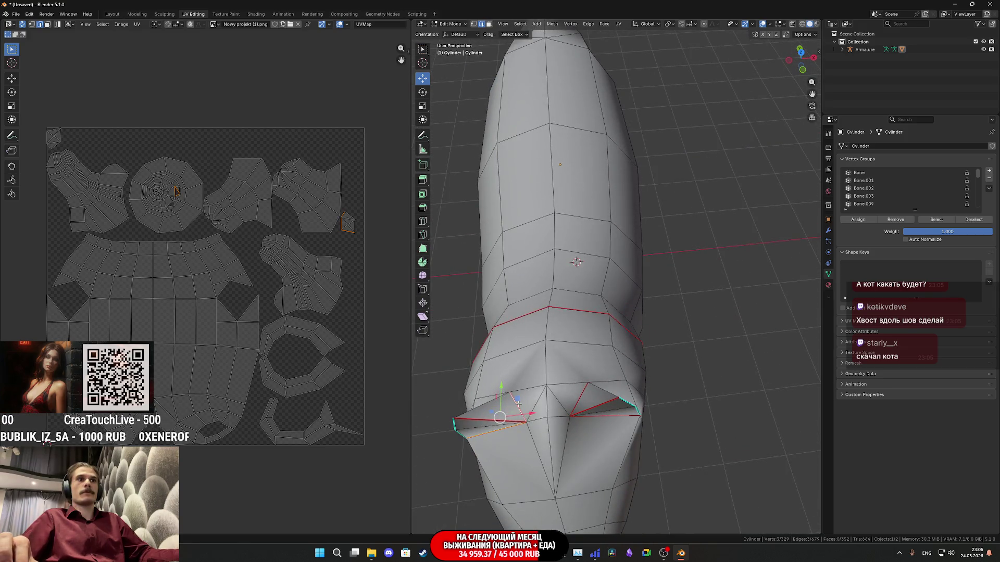
right_click(517, 404)
click(515, 428)
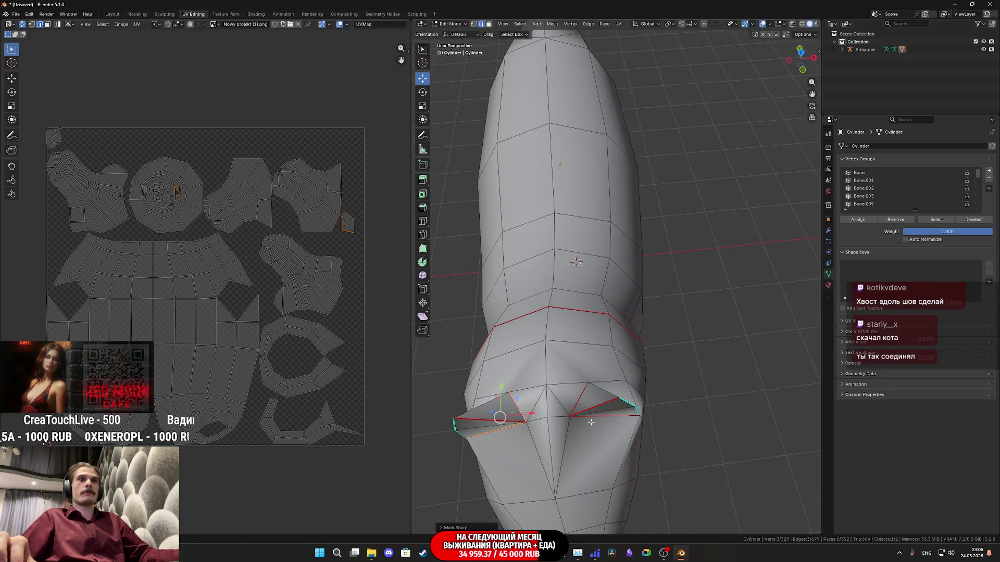
key(Tab)
Apply an option from the face context menu in edit mode, then bring up the cat's object menu
mouse_move(640, 430)
middle_down()
mouse_move(667, 386)
mouse_move(644, 394)
mouse_move(684, 388)
mouse_move(599, 365)
mouse_move(513, 305)
mouse_move(509, 312)
mouse_move(519, 285)
mouse_move(555, 279)
mouse_move(604, 289)
mouse_move(640, 312)
mouse_move(604, 312)
mouse_move(582, 284)
mouse_move(614, 305)
middle_up()
key(Tab)
right_click(480, 312)
click(481, 314)
key(Tab)
key(Tab)
scroll(687, 331, up, 3)
middle_drag(687, 331, 630, 332)
key(Tab)
right_click(578, 330)
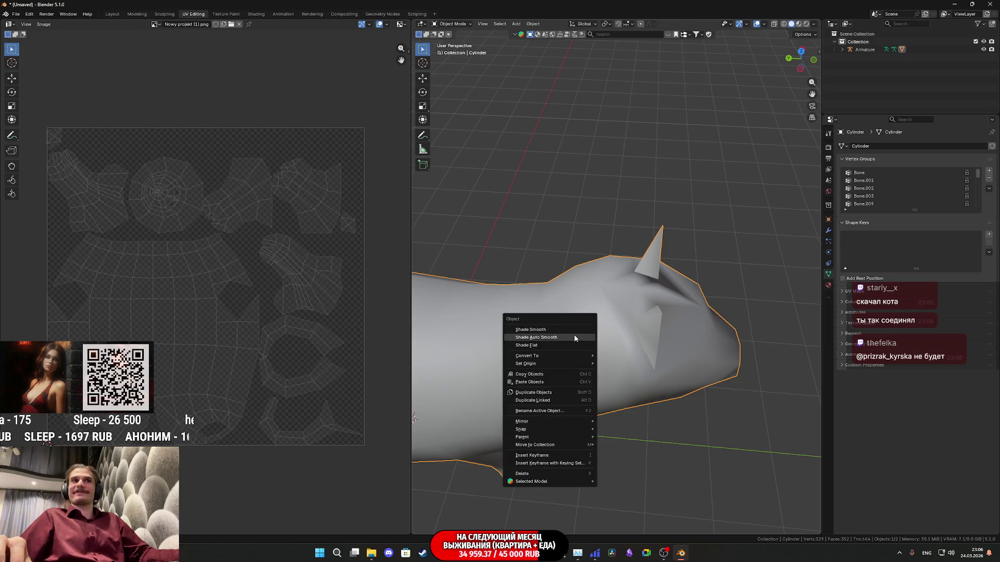
Apply Shade Auto Smooth to the cat and raise its angle from 30° to 122°
click(549, 338)
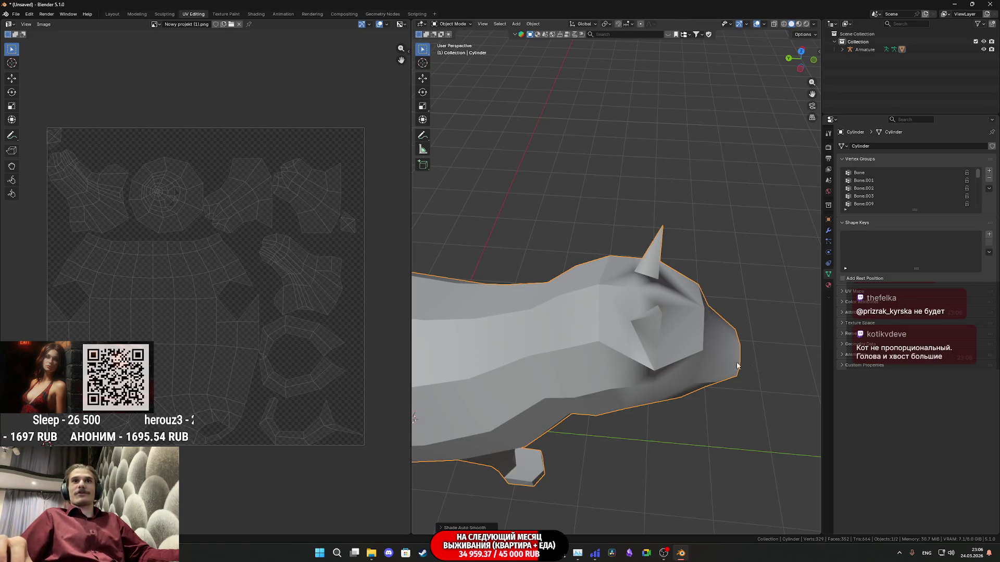
scroll(515, 529, down, 1)
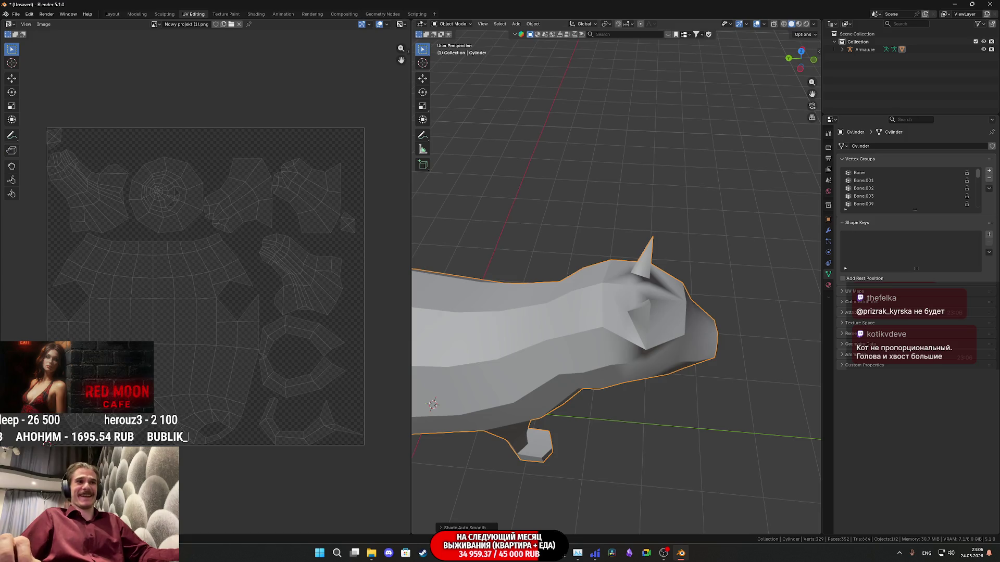
click(484, 527)
drag(512, 525, 537, 525)
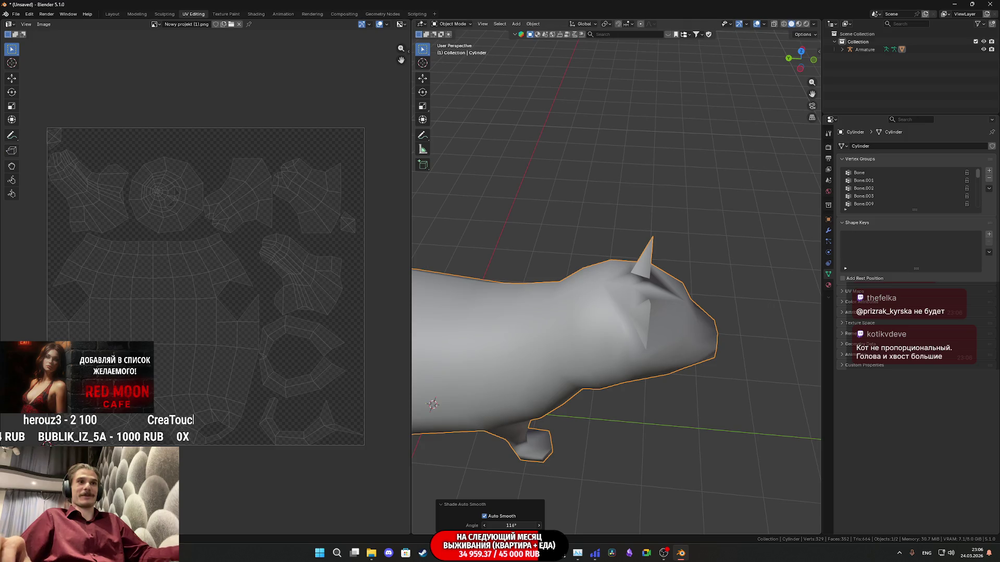
mouse_move(648, 462)
middle_down()
mouse_move(605, 393)
mouse_move(621, 370)
mouse_move(598, 357)
mouse_move(633, 379)
middle_up()
Select the whole cat mesh and run Merge Vertices by Distance at 0.0001 m
key(Tab)
key(Tab)
key(a)
key(Tab)
middle_drag(654, 356, 666, 363)
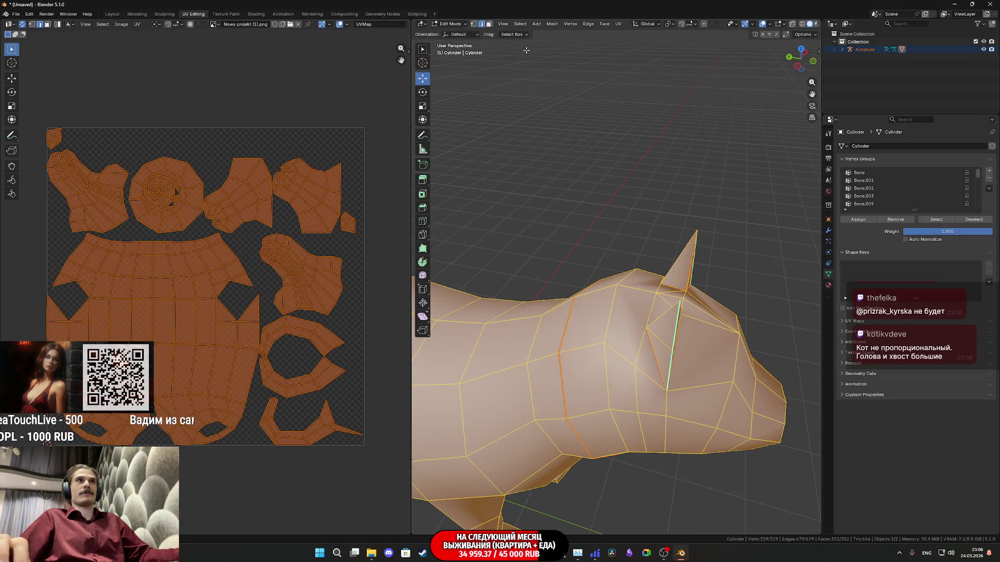
right_click(666, 363)
mouse_move(639, 502)
click(724, 500)
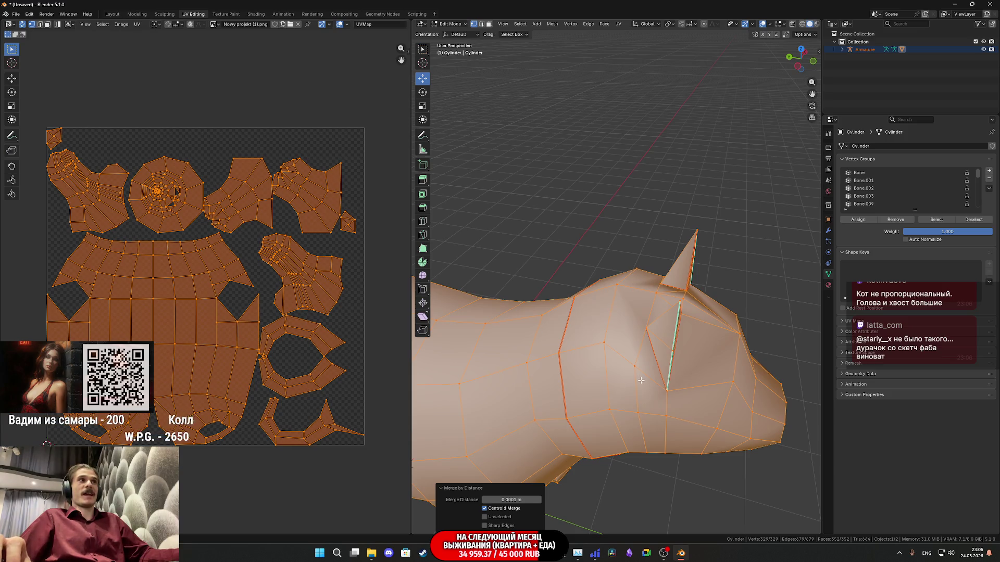
Close in on the cat's head, then switch to the Twitch stream dashboard
middle_drag(652, 371, 487, 289)
scroll(584, 287, up, 3)
middle_drag(584, 287, 528, 238)
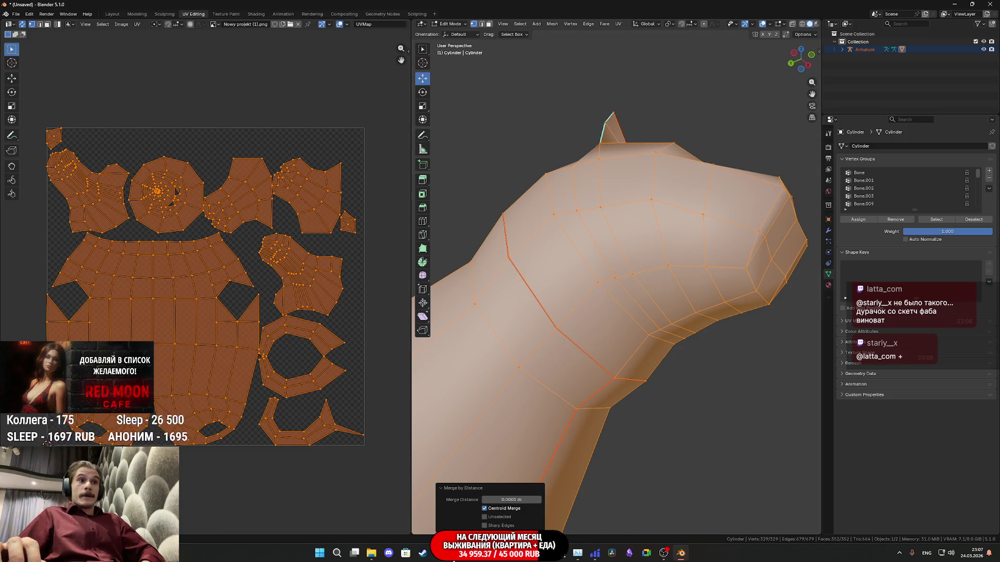
click(453, 556)
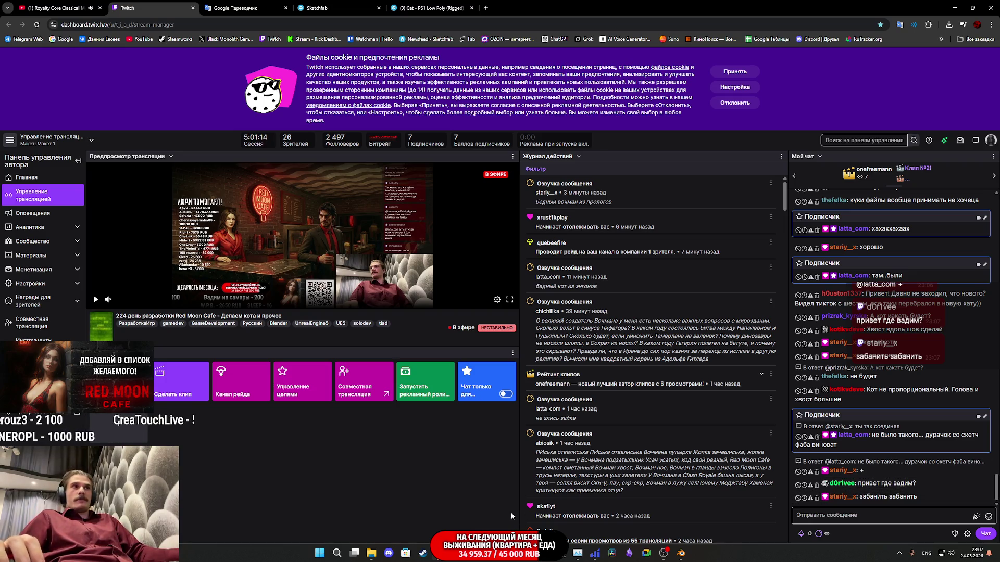
Leave the Twitch dashboard and bring the Blender window back to the front
mouse_move(530, 560)
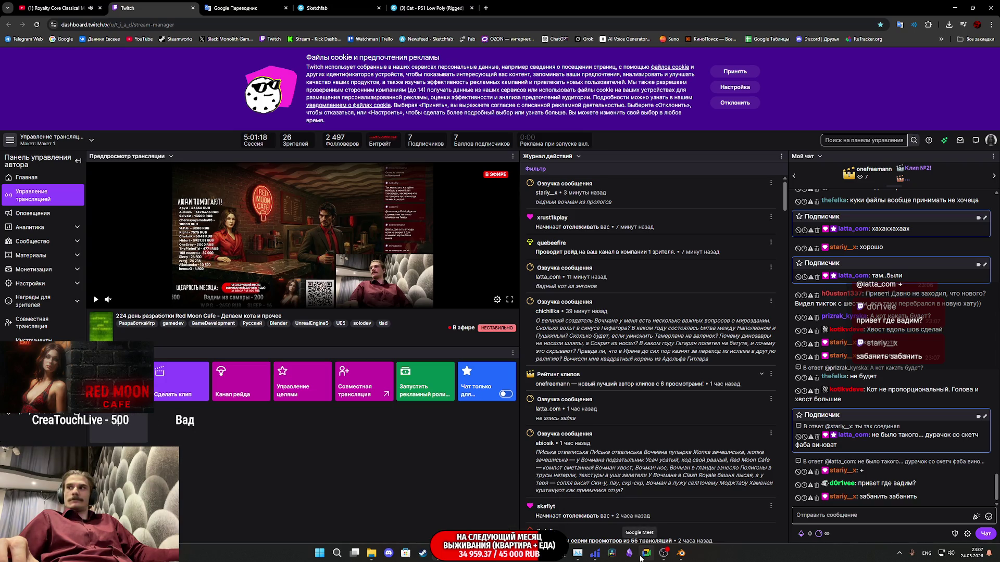
click(680, 557)
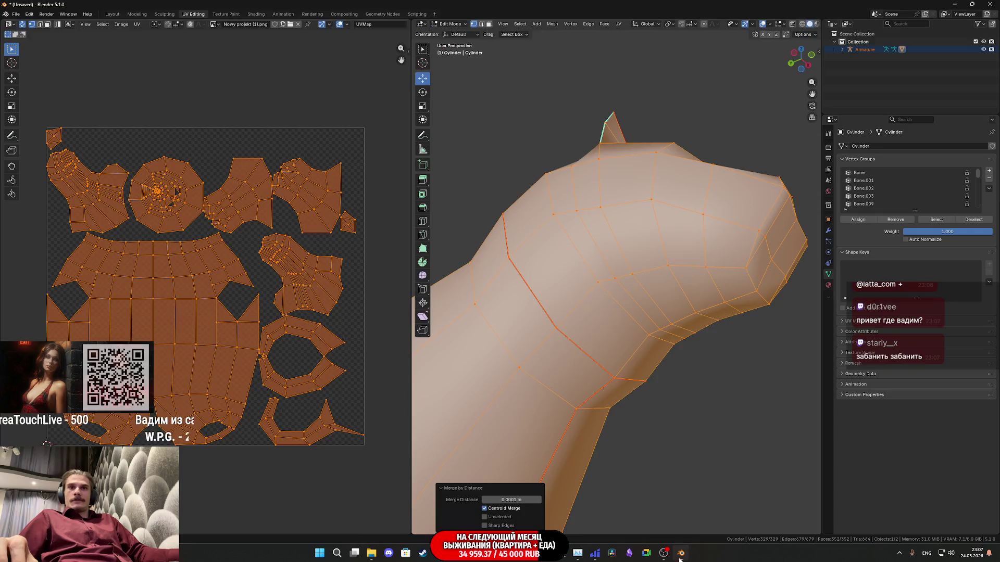
Apply Shade Smooth to the cat in object mode
scroll(629, 385, down, 6)
mouse_move(628, 385)
middle_down()
mouse_move(614, 364)
mouse_move(678, 371)
middle_up()
scroll(604, 339, up, 6)
scroll(604, 340, down, 4)
key(Tab)
key(Tab)
key(Tab)
right_click(707, 350)
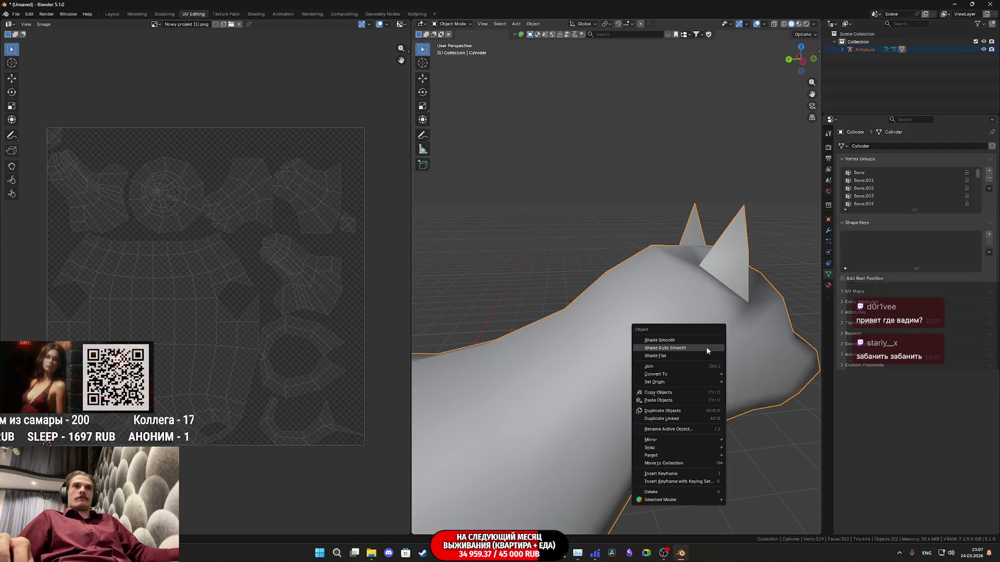
click(704, 348)
mouse_move(684, 347)
middle_down()
mouse_move(582, 330)
mouse_move(606, 343)
mouse_move(586, 387)
mouse_move(666, 386)
mouse_move(644, 376)
middle_up()
Cut a centred edge loop across the cat's head near the ears with Ctrl+R
key(Tab)
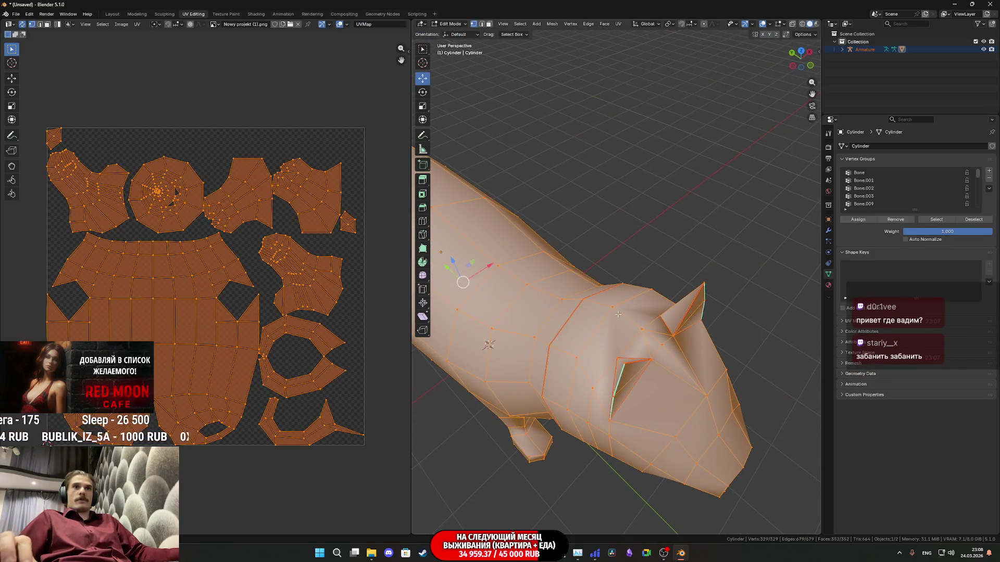
key(Tab)
mouse_move(660, 374)
middle_down()
mouse_move(611, 349)
mouse_move(607, 393)
mouse_move(631, 384)
mouse_move(649, 357)
mouse_move(654, 317)
mouse_move(557, 303)
mouse_move(522, 320)
mouse_move(543, 389)
mouse_move(583, 397)
mouse_move(597, 383)
middle_up()
scroll(655, 317, down, 5)
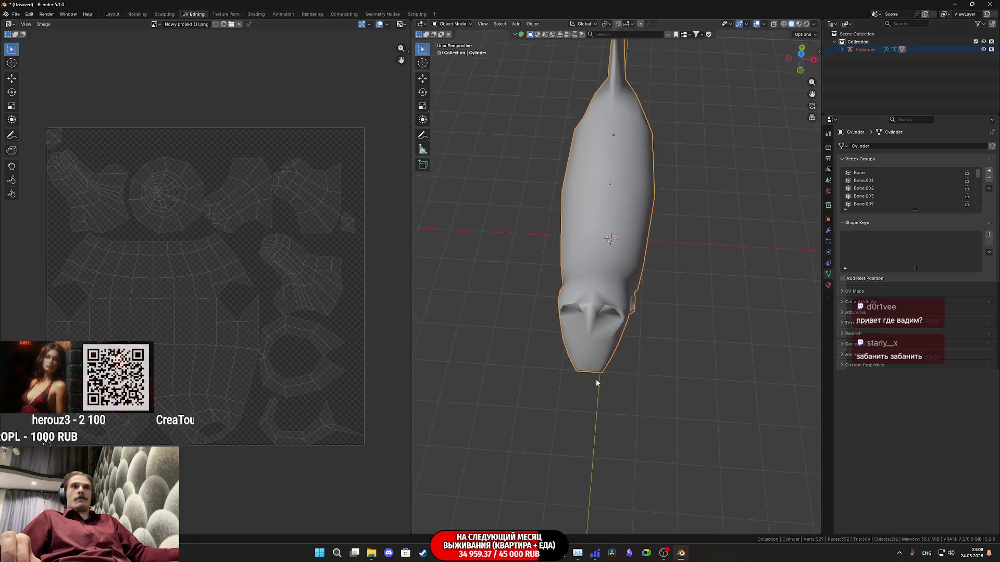
scroll(599, 357, up, 5)
key(Tab)
mouse_move(624, 315)
middle_down()
mouse_move(651, 310)
mouse_move(623, 307)
mouse_move(697, 351)
mouse_move(718, 352)
mouse_move(745, 398)
mouse_move(714, 404)
mouse_move(642, 384)
mouse_move(616, 364)
mouse_move(624, 383)
mouse_move(629, 372)
mouse_move(612, 370)
mouse_move(597, 349)
mouse_move(604, 396)
middle_up()
key(ctrl+r)
click(704, 355)
right_click(704, 356)
Dissolve the edges around the vertex at the ear base
click(601, 388)
key(x)
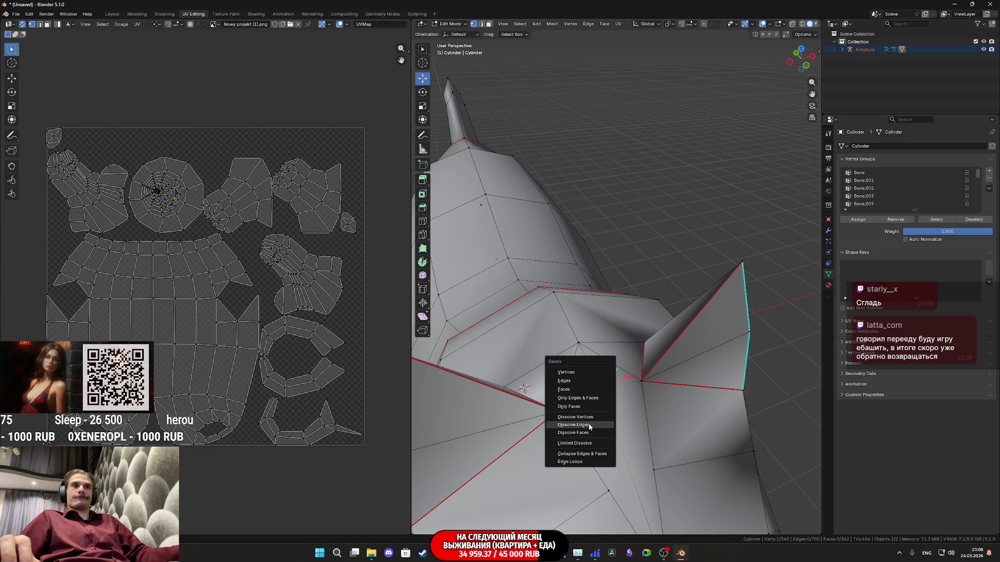
click(589, 427)
mouse_move(589, 427)
middle_down()
mouse_move(628, 413)
mouse_move(600, 441)
mouse_move(604, 457)
mouse_move(607, 427)
mouse_move(617, 423)
middle_up()
key(Tab)
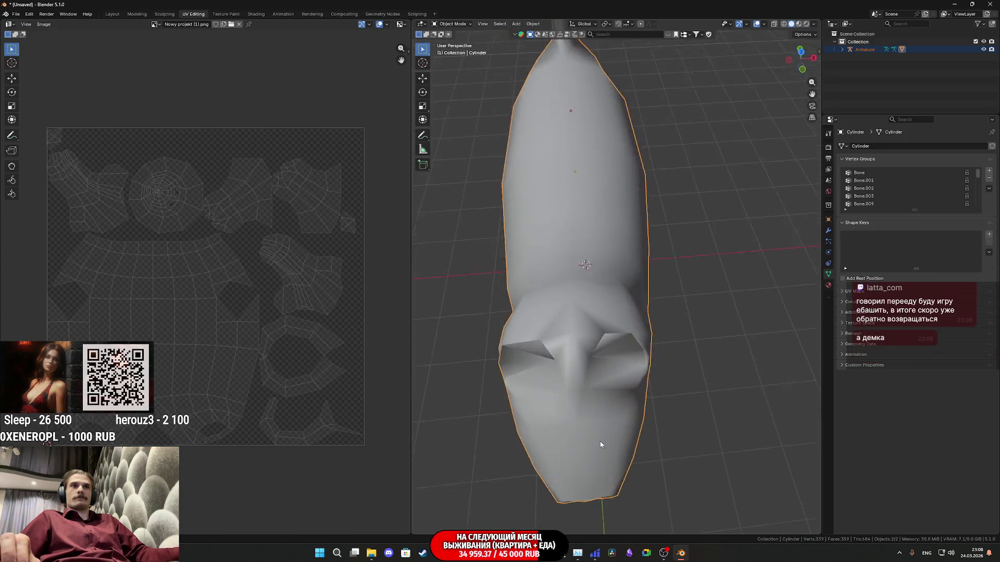
key(Tab)
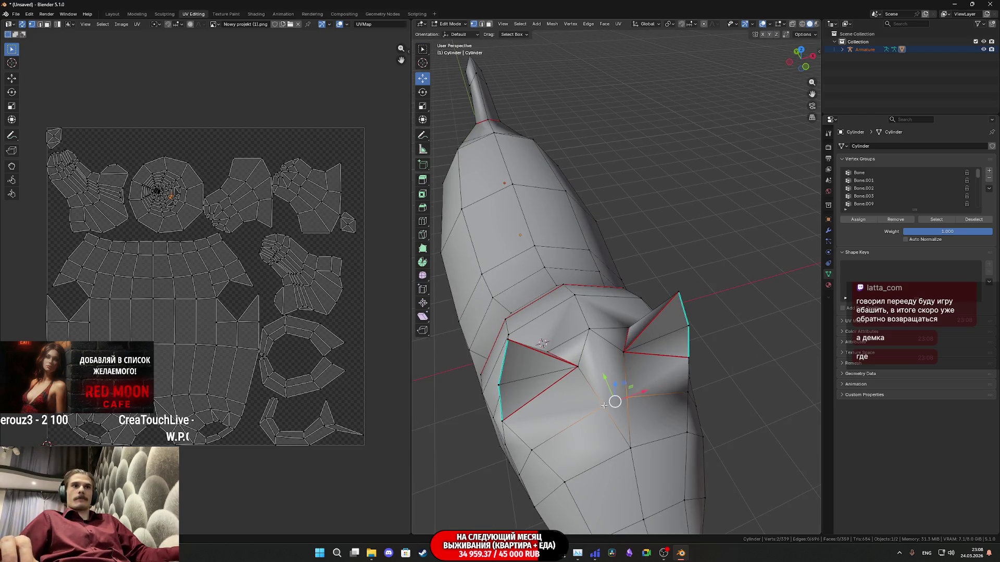
Merge the extra head vertices by distance, then merge them at center into one point
key(m)
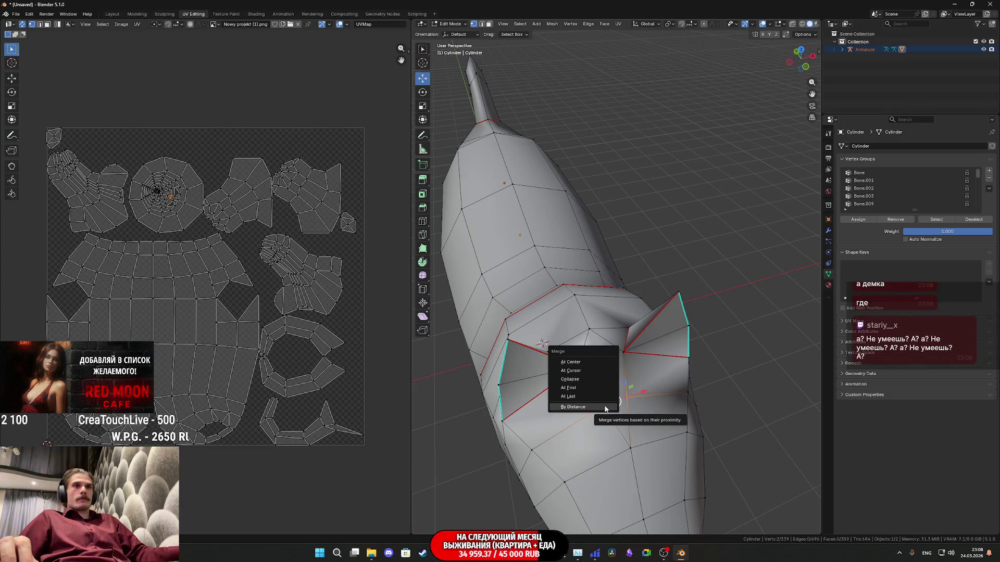
click(605, 409)
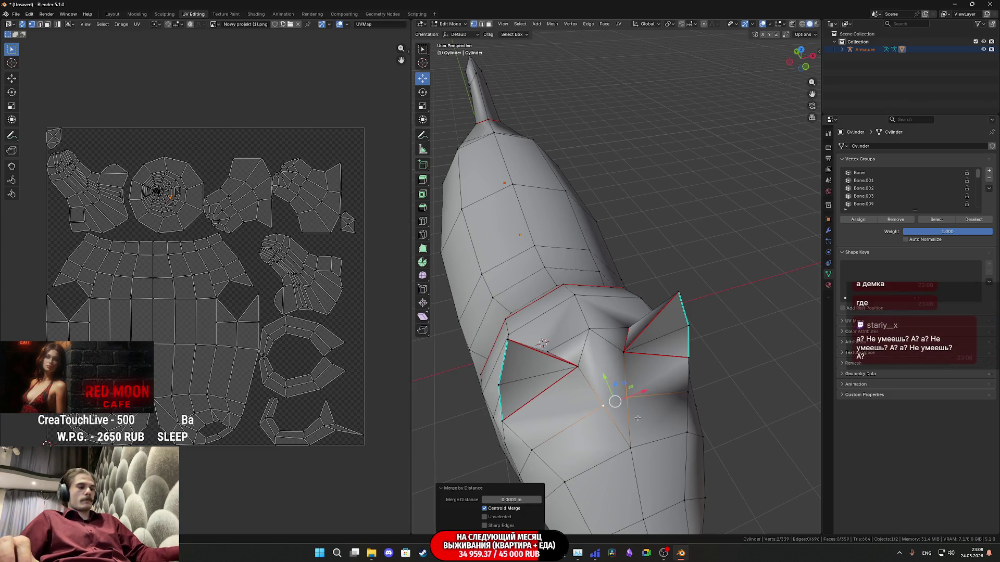
key(m)
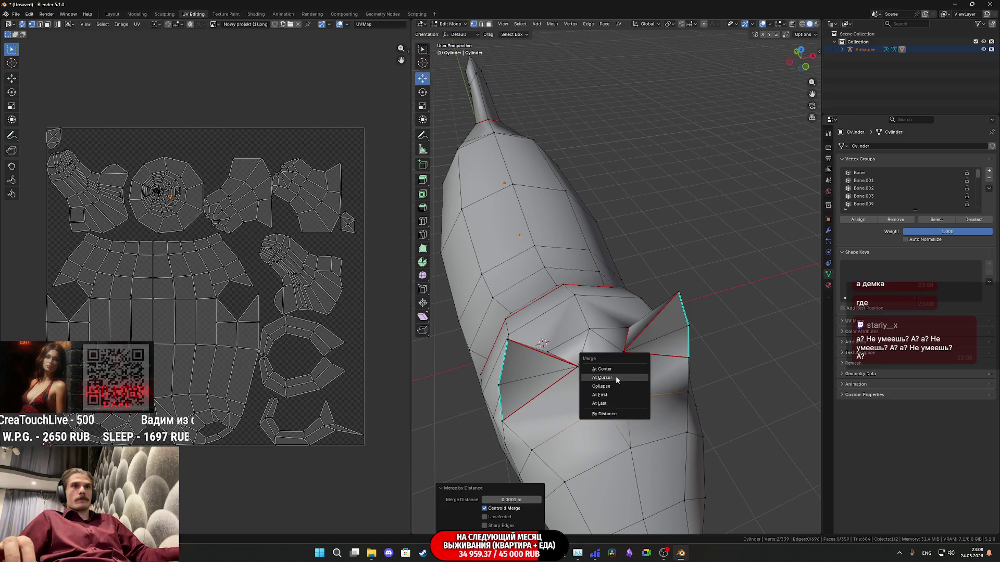
click(613, 372)
mouse_move(614, 372)
middle_down()
mouse_move(623, 333)
mouse_move(664, 341)
mouse_move(585, 365)
mouse_move(573, 349)
middle_up()
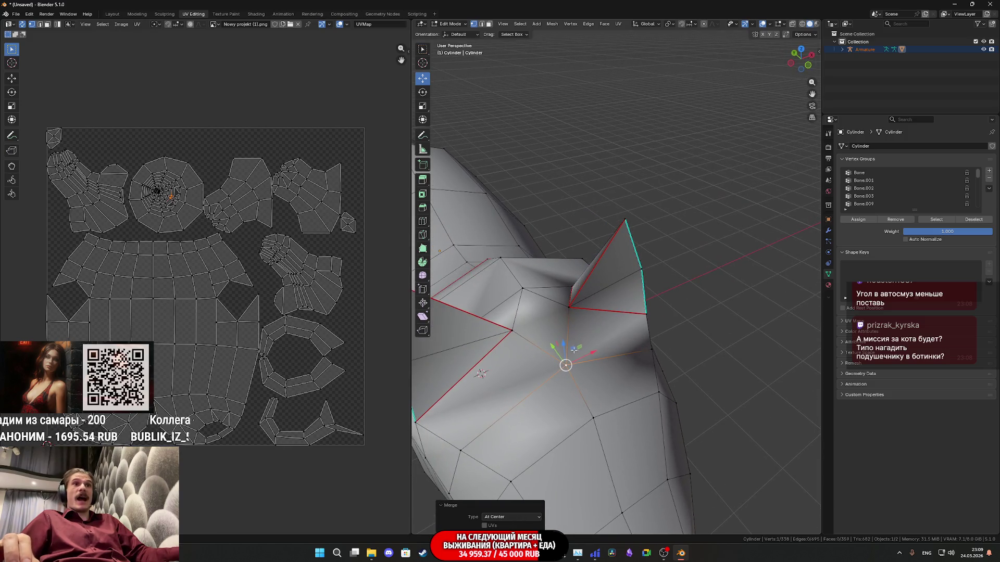
Select vertices on the ears and between them, then switch to the Twitch dashboard
shift+click(567, 310)
mouse_move(568, 310)
middle_down()
mouse_move(562, 360)
mouse_move(620, 337)
mouse_move(621, 281)
mouse_move(639, 262)
mouse_move(621, 260)
middle_up()
click(614, 288)
scroll(633, 272, up, 1)
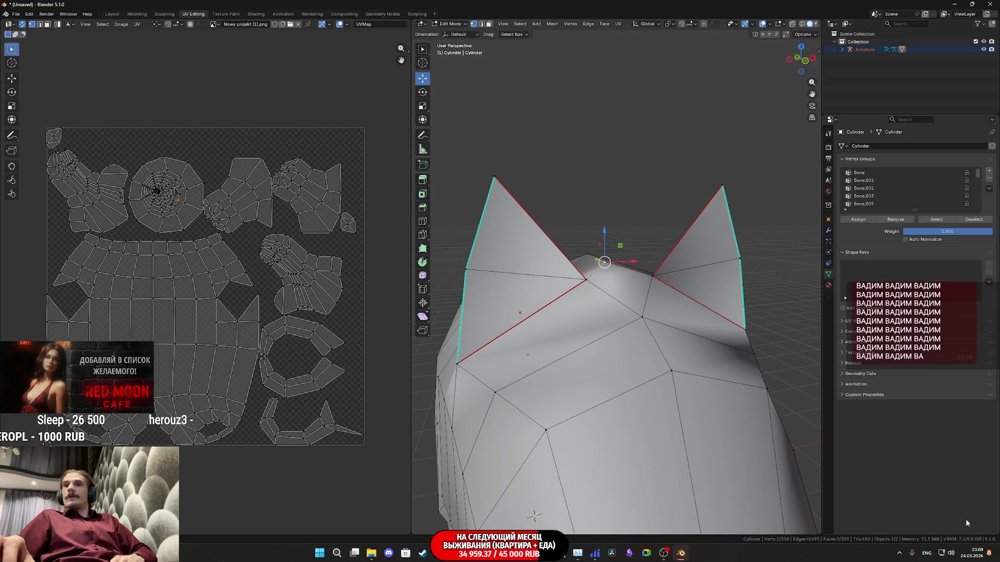
click(438, 559)
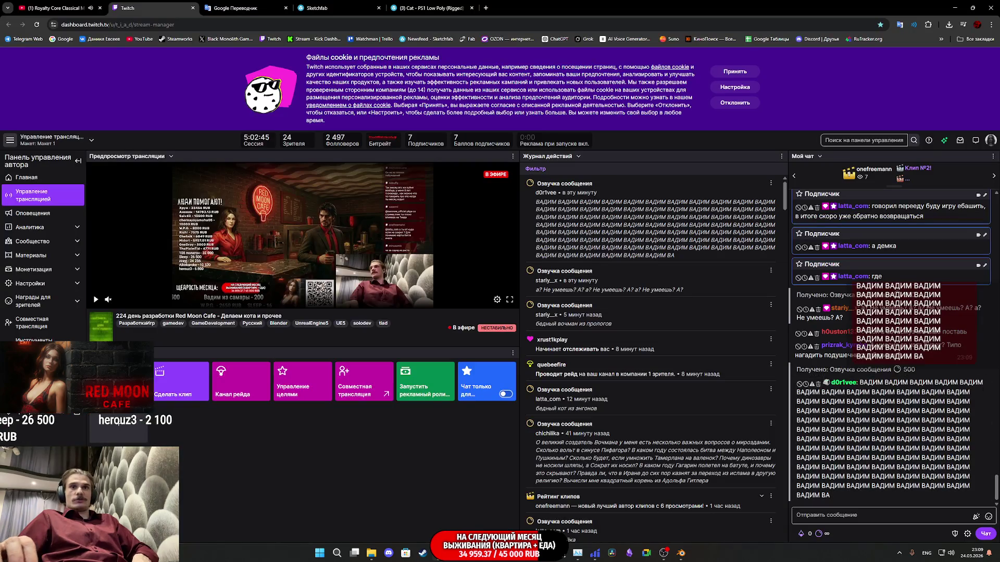
Delete the viewer's spam message from the Twitch chat and switch back to Blender
click(823, 384)
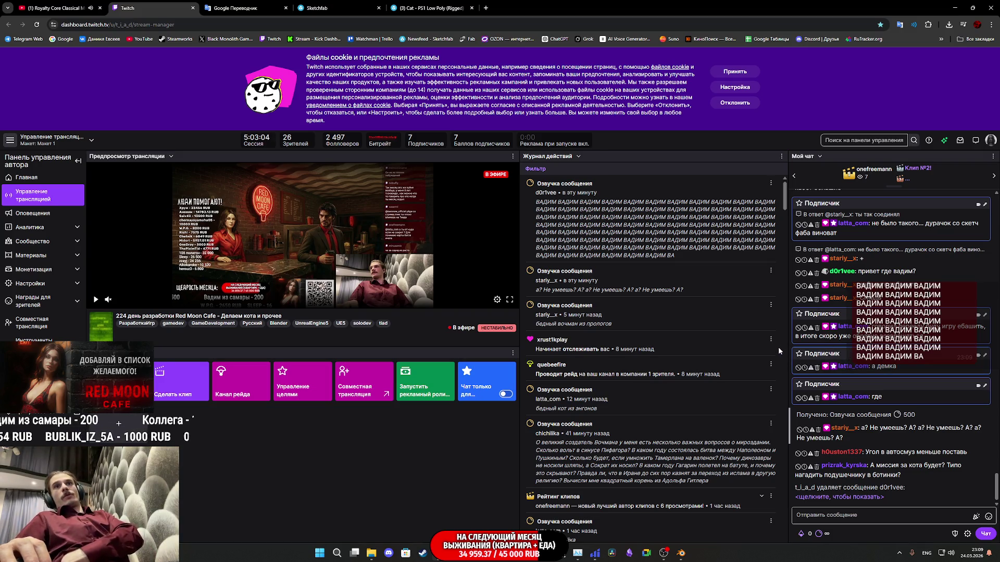
click(692, 539)
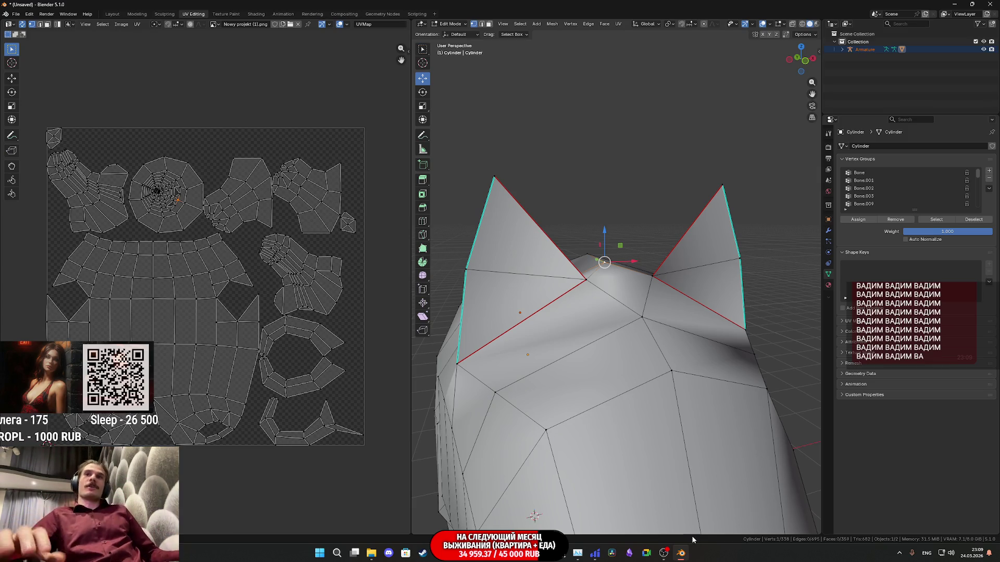
mouse_move(631, 297)
middle_down()
mouse_move(658, 346)
mouse_move(649, 312)
mouse_move(635, 342)
mouse_move(621, 313)
middle_up()
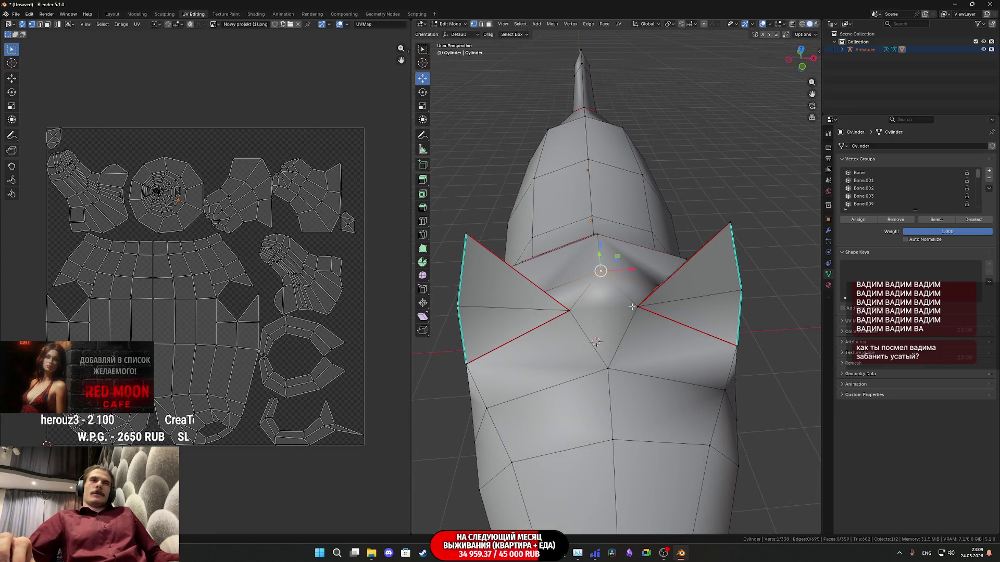
mouse_move(631, 317)
middle_down()
mouse_move(626, 359)
mouse_move(622, 341)
mouse_move(672, 350)
mouse_move(619, 313)
middle_up()
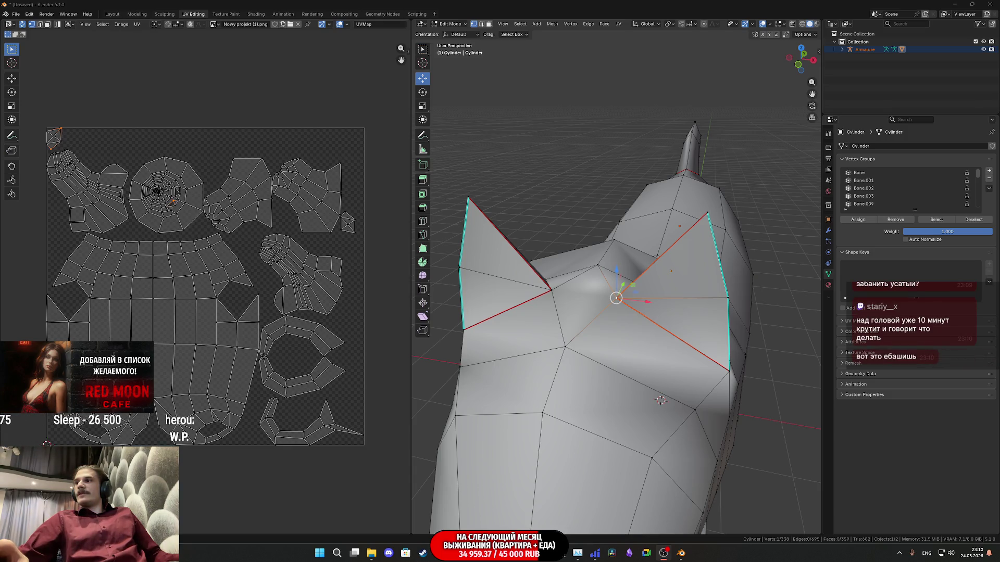
mouse_move(650, 313)
middle_down()
mouse_move(729, 296)
mouse_move(692, 319)
mouse_move(651, 323)
mouse_move(642, 308)
mouse_move(594, 334)
mouse_move(634, 249)
middle_up()
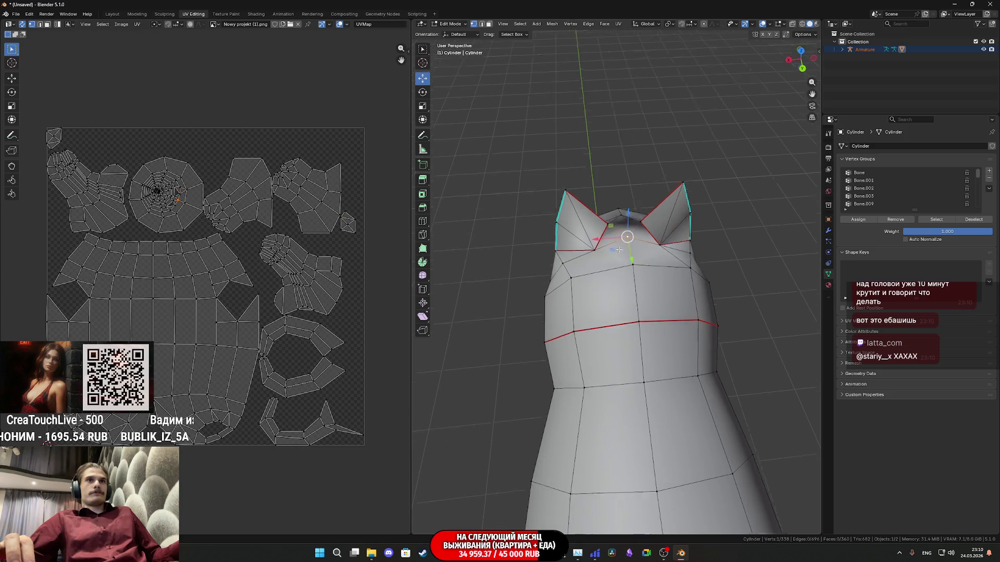
shift+click(577, 281)
mouse_move(616, 283)
middle_down()
mouse_move(668, 288)
mouse_move(690, 318)
mouse_move(629, 315)
middle_up()
Select the base vertices of both cat ears
click(568, 312)
middle_drag(568, 312, 629, 377)
shift+click(702, 321)
mouse_move(701, 321)
middle_down()
mouse_move(746, 333)
mouse_move(764, 313)
middle_up()
mouse_move(692, 337)
middle_down()
mouse_move(666, 364)
mouse_move(738, 346)
mouse_move(707, 337)
mouse_move(693, 356)
mouse_move(695, 346)
middle_up()
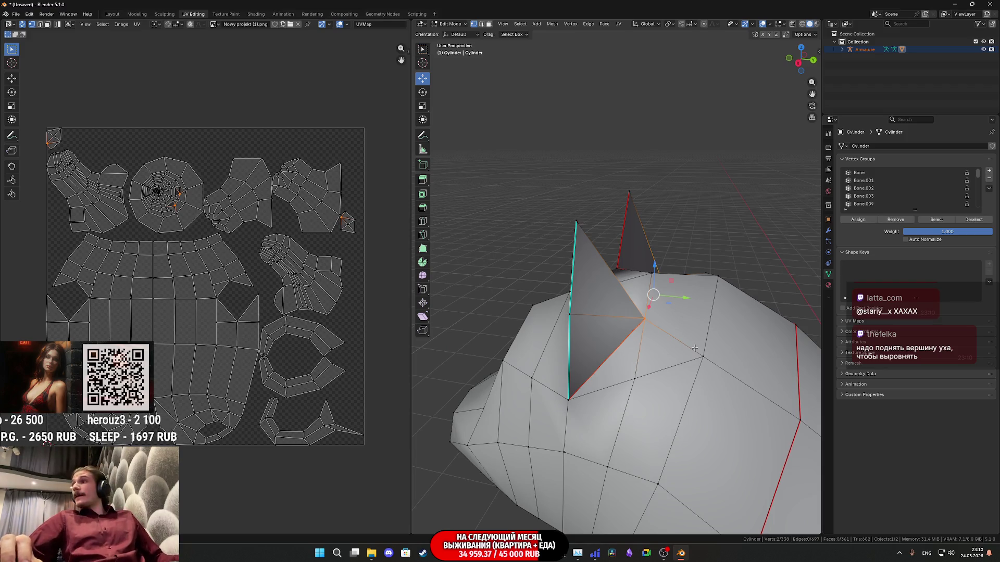
scroll(656, 250, up, 2)
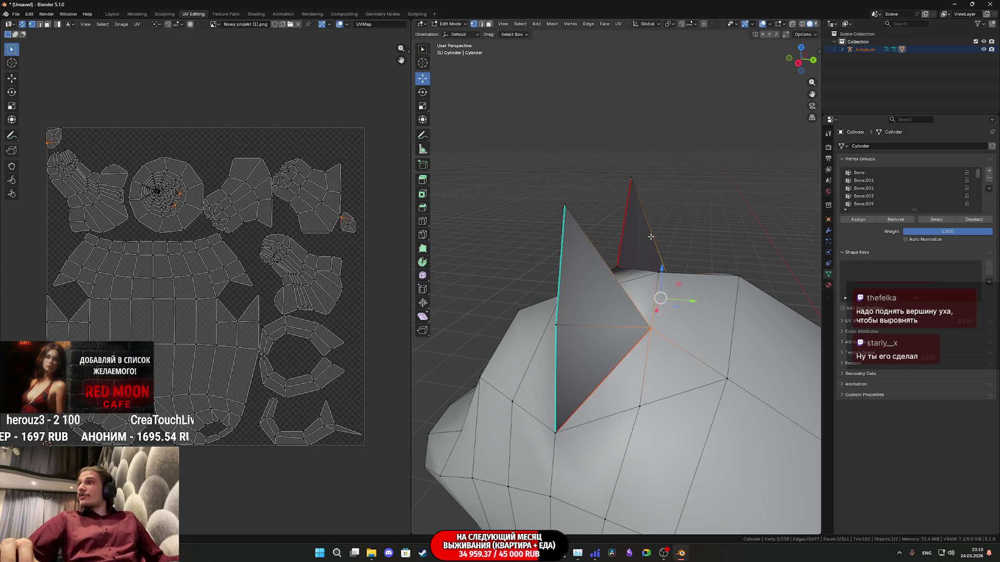
middle_drag(589, 248, 587, 334)
click(586, 338)
key(ctrl+z)
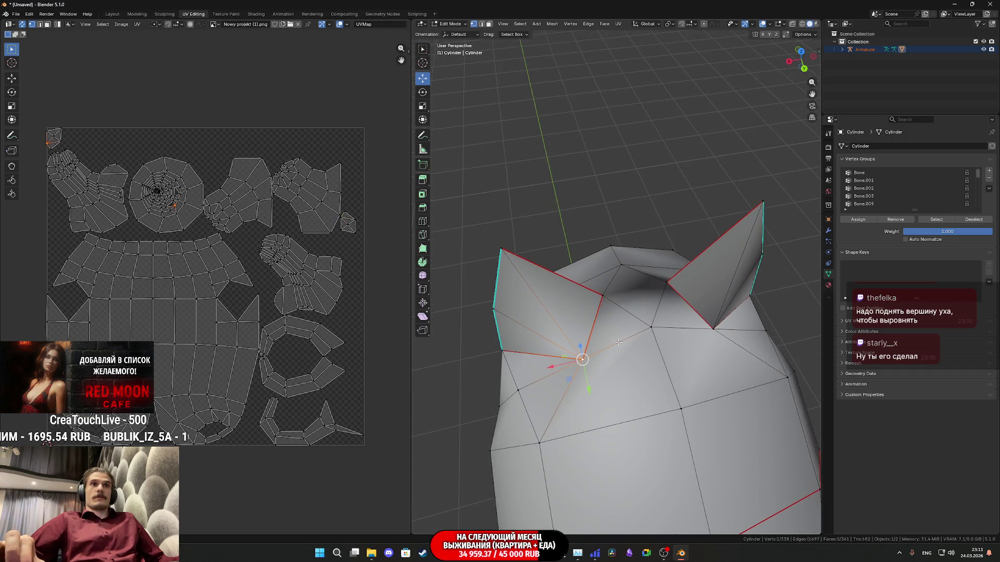
shift+click(718, 325)
middle_drag(718, 325, 694, 363)
Move the ear-base vertices along Y, then raise them along Z, and check the ears in Object Mode
drag(622, 365, 624, 350)
mouse_move(623, 350)
middle_down()
mouse_move(635, 298)
mouse_move(621, 277)
middle_up()
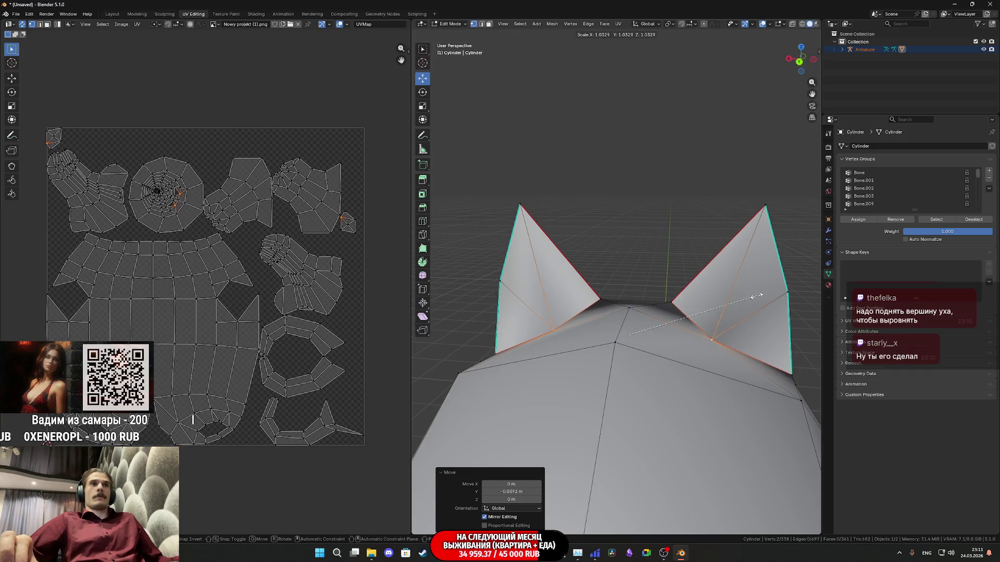
middle_drag(778, 291, 719, 302)
drag(642, 301, 636, 292)
key(Tab)
mouse_move(636, 292)
middle_down()
mouse_move(736, 332)
mouse_move(726, 381)
mouse_move(725, 323)
mouse_move(780, 331)
mouse_move(793, 395)
mouse_move(429, 405)
mouse_move(817, 388)
mouse_move(794, 383)
mouse_move(685, 306)
mouse_move(648, 328)
mouse_move(651, 300)
mouse_move(599, 330)
mouse_move(669, 282)
mouse_move(590, 317)
middle_up()
key(Tab)
Select the outer ear edges in edge mode and mark them sharp with Ctrl+E
click(482, 24)
click(570, 300)
middle_drag(570, 300, 658, 336)
shift+click(616, 316)
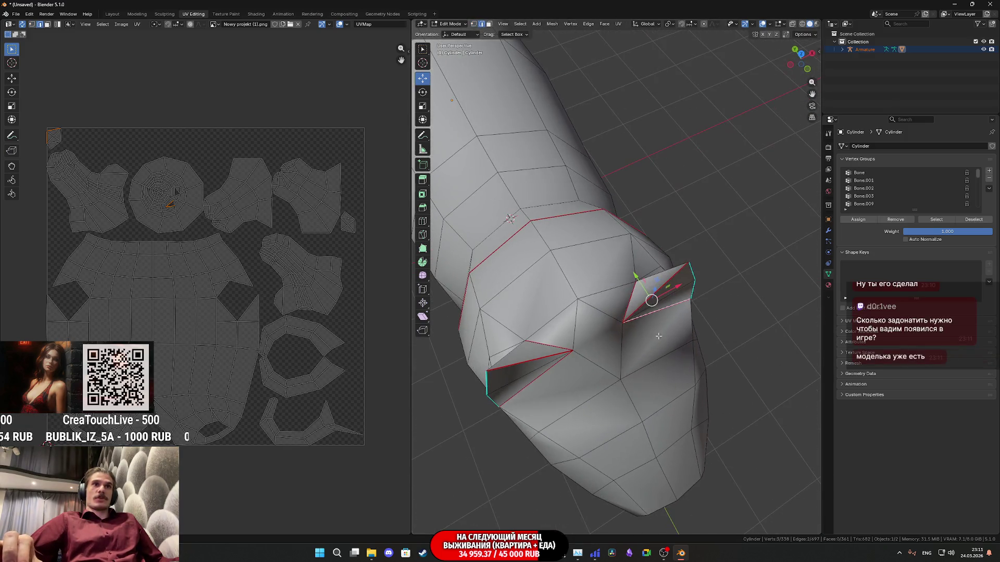
shift+click(628, 302)
key(ctrl+e)
click(591, 454)
Check the sharp ears' shading in Object Mode, then return to Edit Mode and inspect both ears
key(Tab)
mouse_move(646, 302)
middle_down()
mouse_move(654, 342)
mouse_move(613, 352)
mouse_move(635, 353)
mouse_move(647, 332)
middle_up()
key(Tab)
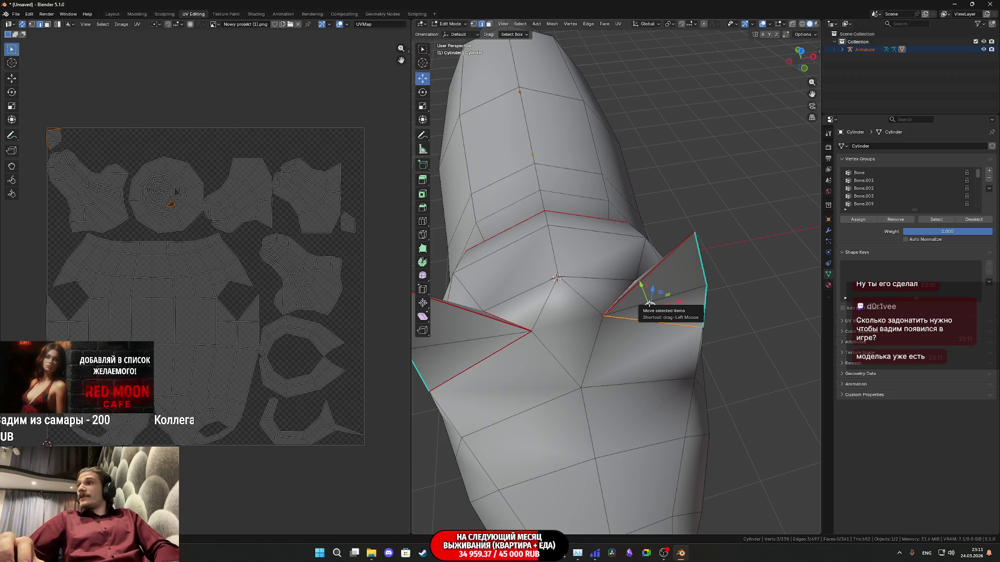
middle_drag(650, 307, 648, 291)
mouse_move(579, 287)
middle_down()
mouse_move(690, 268)
mouse_move(665, 270)
middle_up()
scroll(689, 267, down, 3)
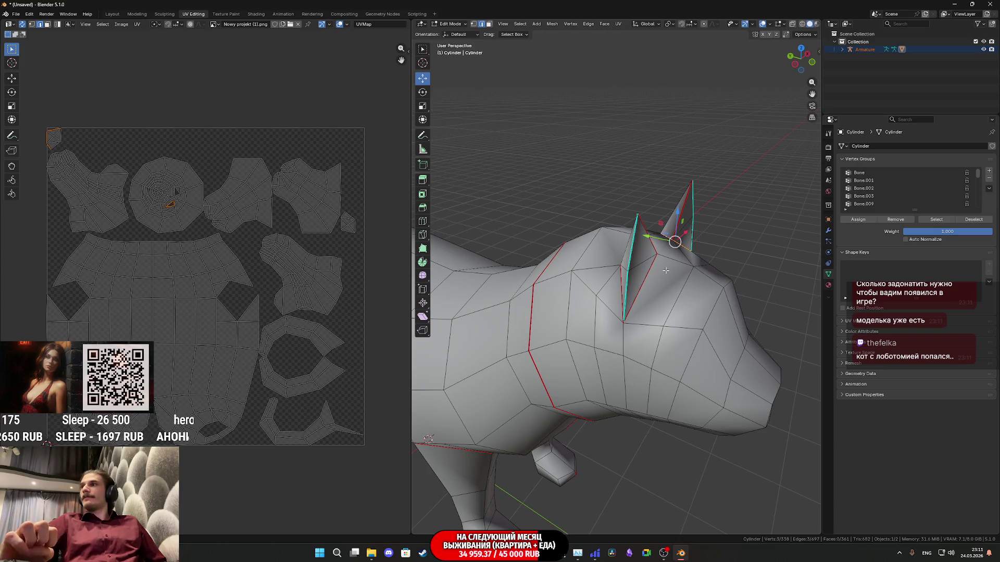
mouse_move(666, 271)
middle_down()
mouse_move(615, 291)
mouse_move(630, 313)
mouse_move(697, 287)
mouse_move(705, 328)
middle_up()
scroll(651, 276, up, 3)
scroll(615, 290, up, 2)
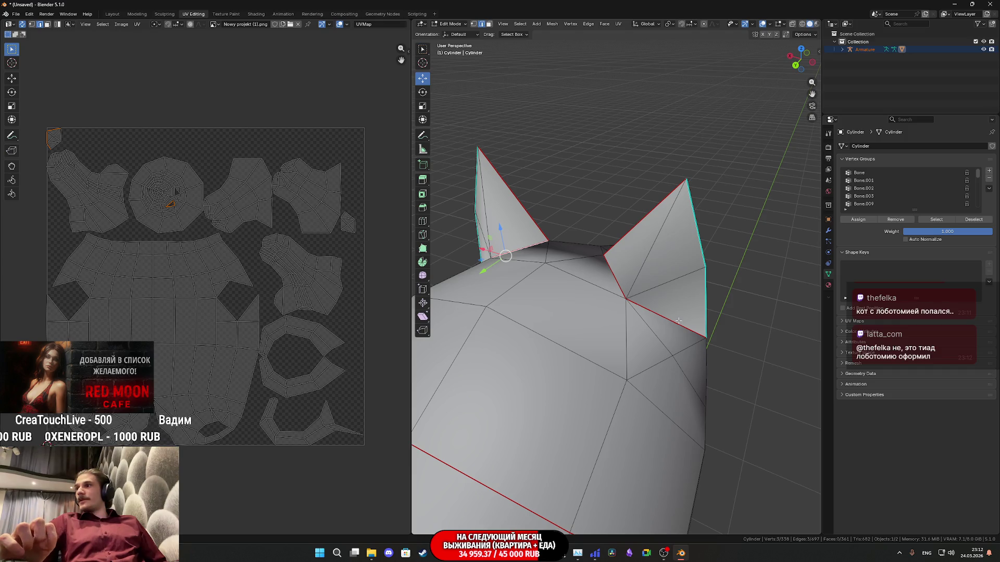
mouse_move(678, 321)
middle_down()
mouse_move(511, 325)
mouse_move(597, 340)
mouse_move(625, 277)
mouse_move(617, 283)
mouse_move(651, 316)
mouse_move(618, 324)
mouse_move(601, 358)
mouse_move(615, 361)
mouse_move(612, 372)
middle_up()
View the ear shading in Object Mode, then switch to vertex select and pick an ear-base vertex
mouse_move(645, 340)
middle_down()
mouse_move(616, 313)
mouse_move(627, 389)
mouse_move(610, 395)
mouse_move(688, 364)
mouse_move(674, 392)
mouse_move(665, 375)
mouse_move(632, 376)
mouse_move(634, 307)
mouse_move(624, 310)
middle_up()
key(Tab)
key(Tab)
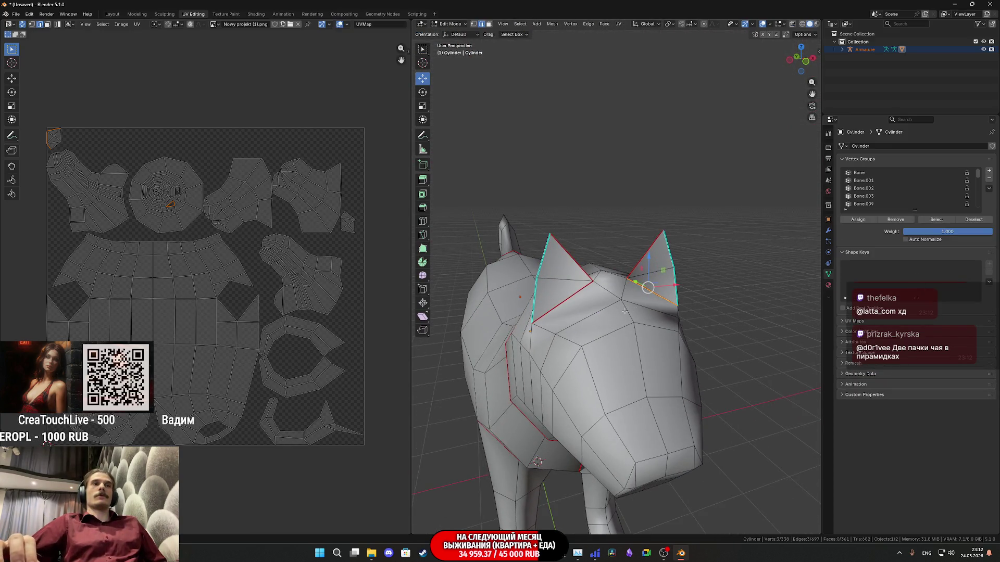
click(475, 25)
middle_drag(567, 312, 572, 346)
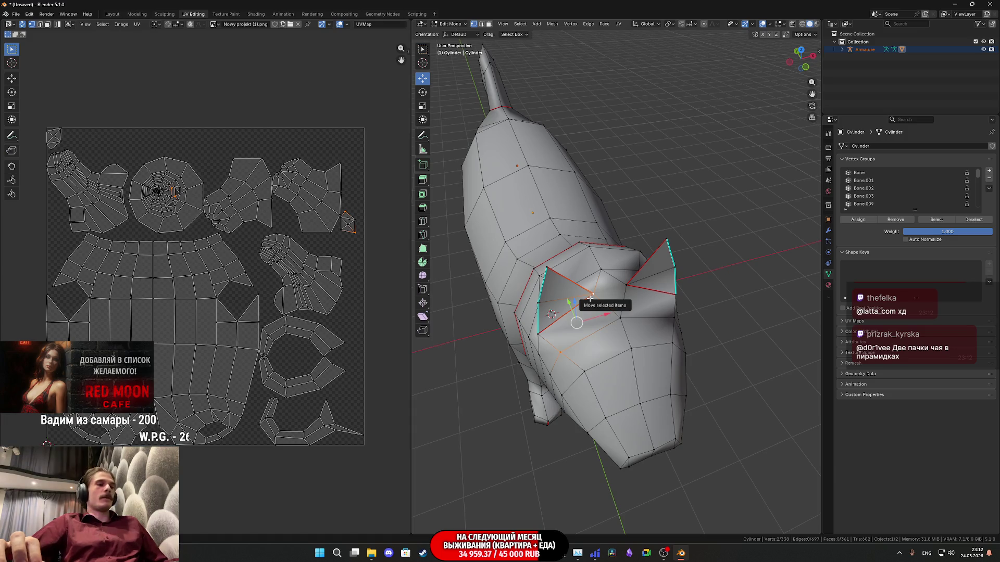
click(636, 288)
middle_drag(637, 289, 634, 297)
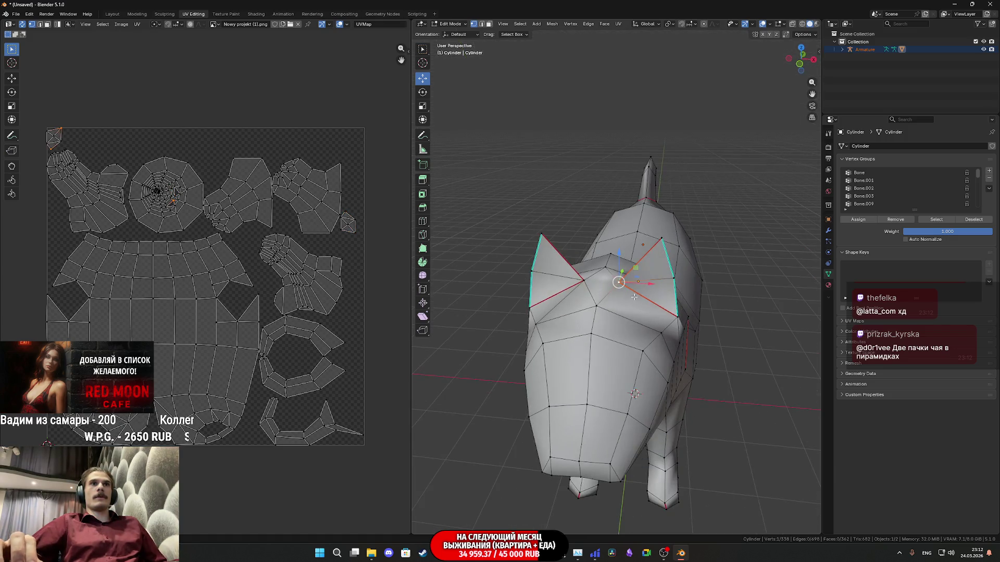
Toggle between Object and Edit Mode to inspect the head and ears up close
key(Tab)
mouse_move(641, 334)
middle_down()
mouse_move(596, 312)
mouse_move(576, 361)
mouse_move(602, 390)
mouse_move(640, 394)
mouse_move(641, 336)
middle_up()
key(Tab)
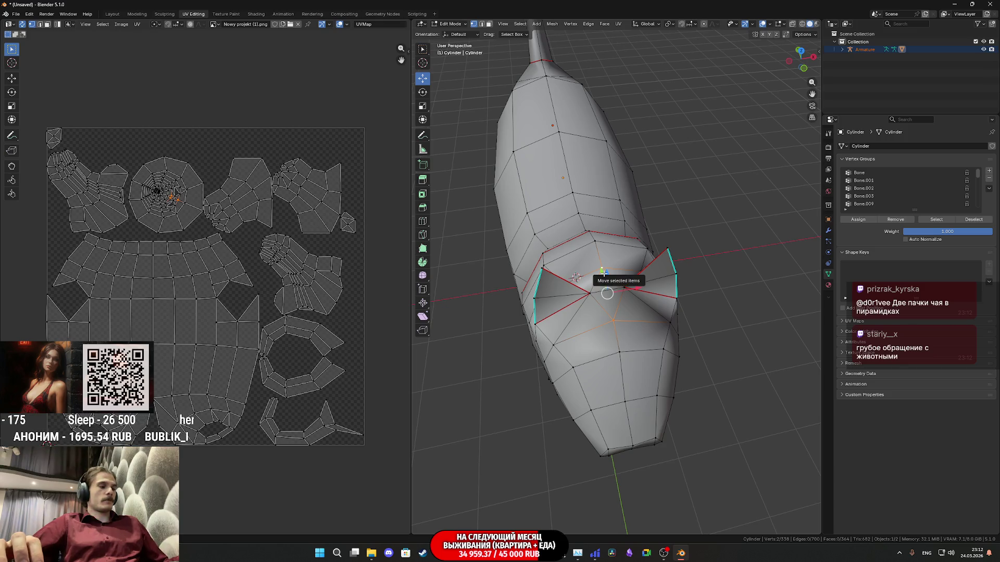
key(Tab)
mouse_move(635, 315)
middle_down()
mouse_move(668, 285)
mouse_move(645, 289)
mouse_move(714, 306)
mouse_move(739, 292)
mouse_move(727, 352)
mouse_move(621, 358)
mouse_move(592, 342)
mouse_move(580, 298)
mouse_move(591, 291)
middle_up()
key(Tab)
key(Tab)
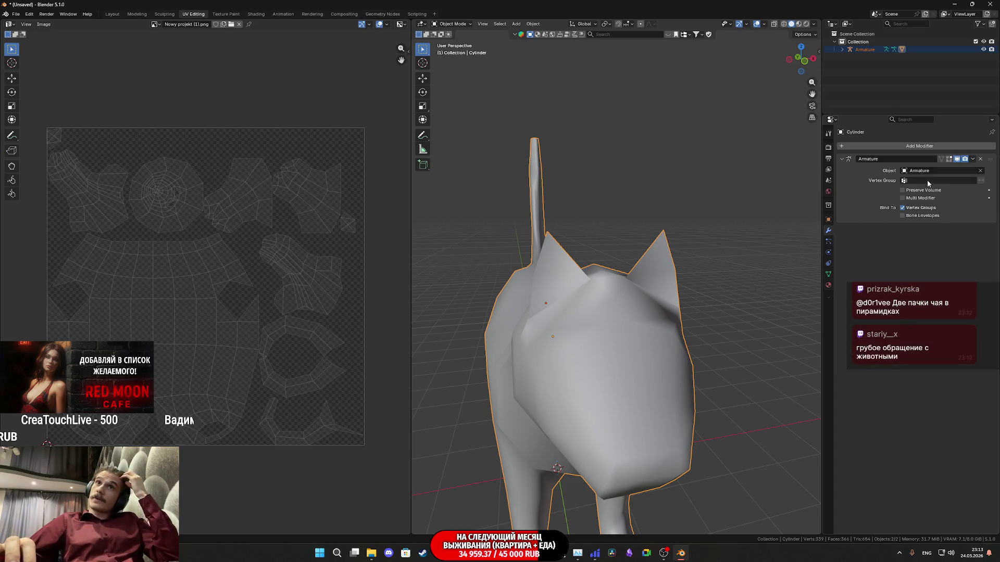
Add a Weighted Normal modifier from the Normals category and enable its Keep Sharp option
click(912, 146)
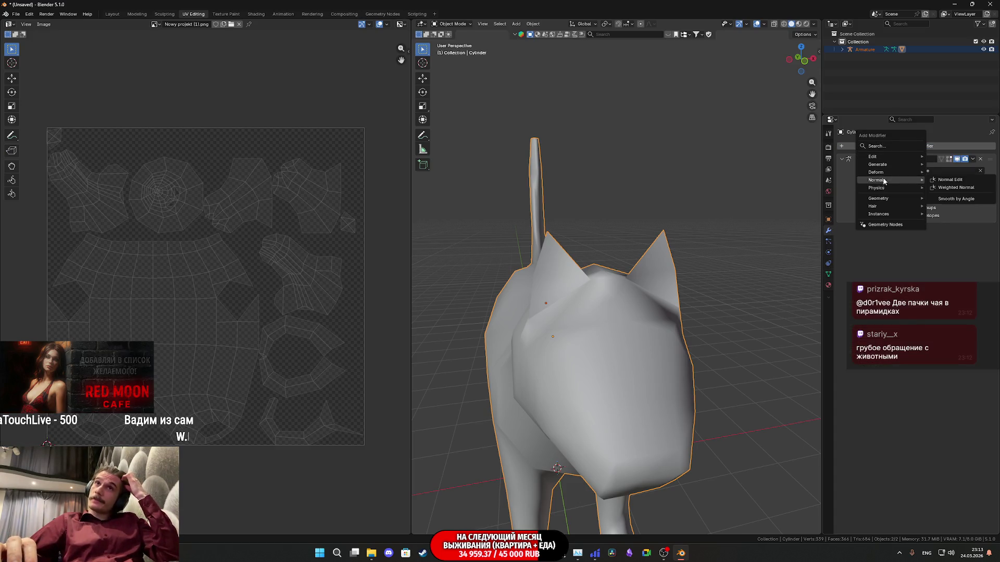
mouse_move(879, 166)
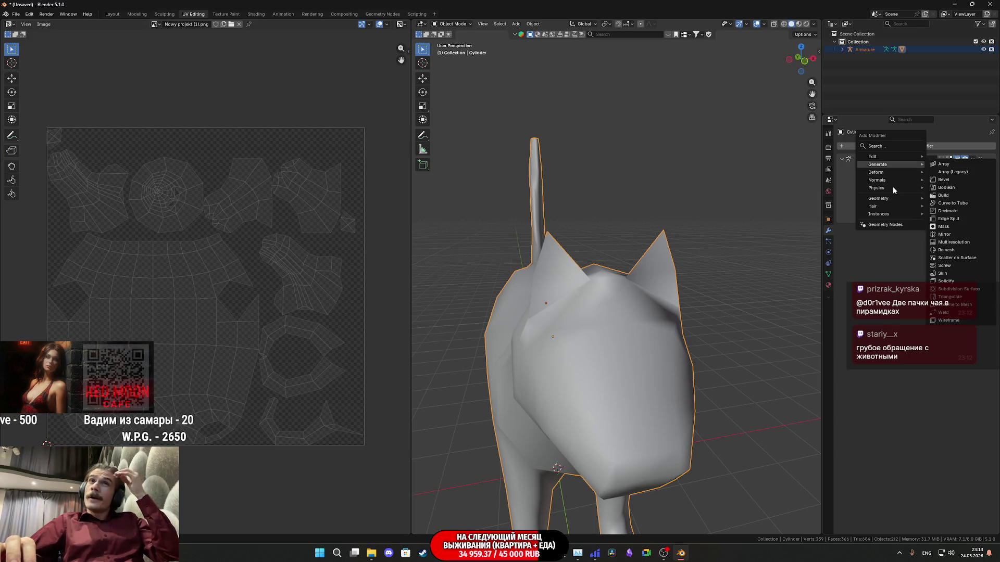
mouse_move(887, 184)
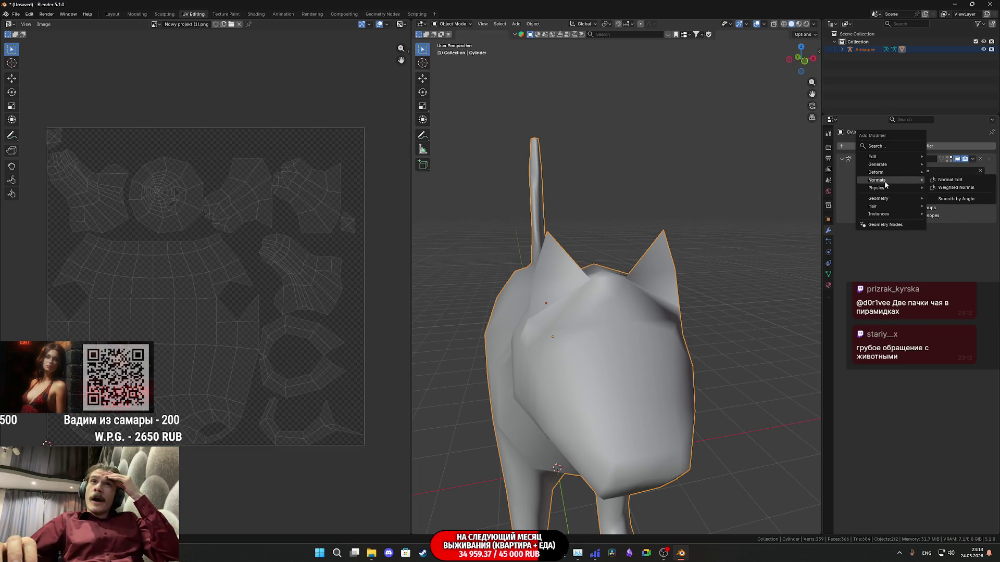
click(948, 188)
mouse_move(753, 270)
middle_down()
mouse_move(604, 386)
mouse_move(670, 388)
mouse_move(629, 381)
mouse_move(610, 343)
mouse_move(589, 380)
mouse_move(607, 378)
middle_up()
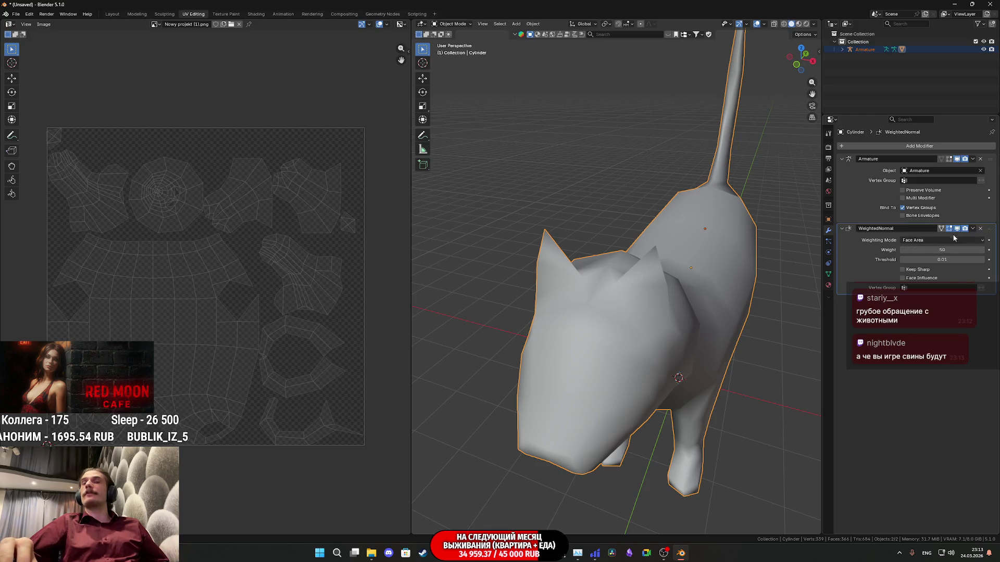
click(901, 270)
mouse_move(619, 315)
middle_down()
mouse_move(537, 349)
mouse_move(554, 386)
mouse_move(625, 356)
mouse_move(664, 308)
mouse_move(626, 299)
mouse_move(611, 276)
mouse_move(640, 299)
mouse_move(642, 323)
mouse_move(716, 334)
mouse_move(642, 369)
mouse_move(605, 368)
mouse_move(726, 369)
mouse_move(655, 357)
middle_up()
right_click(653, 357)
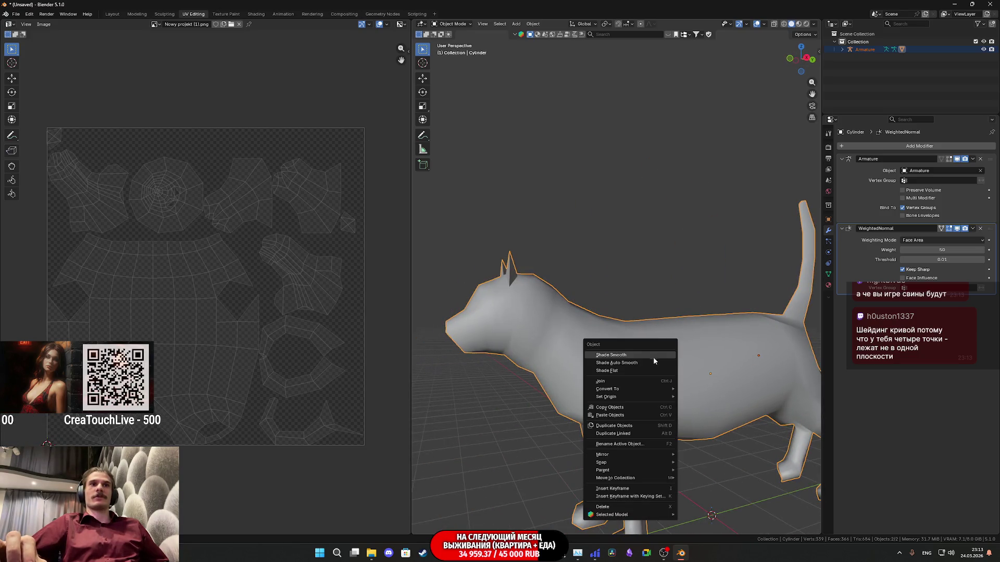
Shade the cat smooth
click(629, 355)
mouse_move(629, 356)
middle_down()
mouse_move(690, 366)
mouse_move(654, 396)
mouse_move(671, 390)
mouse_move(592, 402)
mouse_move(525, 383)
mouse_move(486, 387)
mouse_move(496, 411)
mouse_move(661, 359)
middle_up()
scroll(676, 391, up, 5)
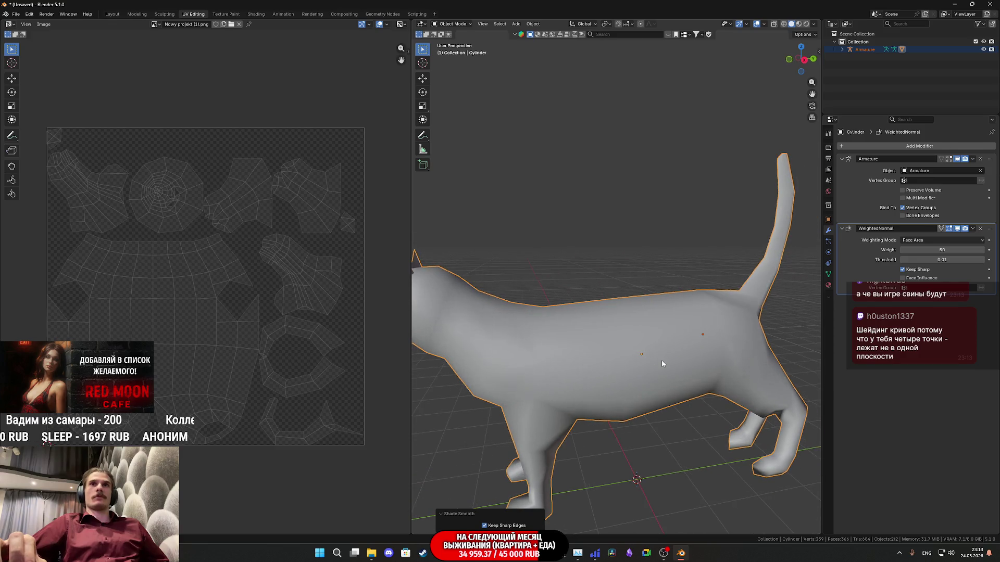
Apply the WeightedNormal modifier, then inspect the smoothed body and neck
click(972, 229)
click(936, 237)
mouse_move(604, 334)
middle_down()
mouse_move(662, 331)
mouse_move(514, 341)
mouse_move(648, 335)
mouse_move(720, 349)
middle_up()
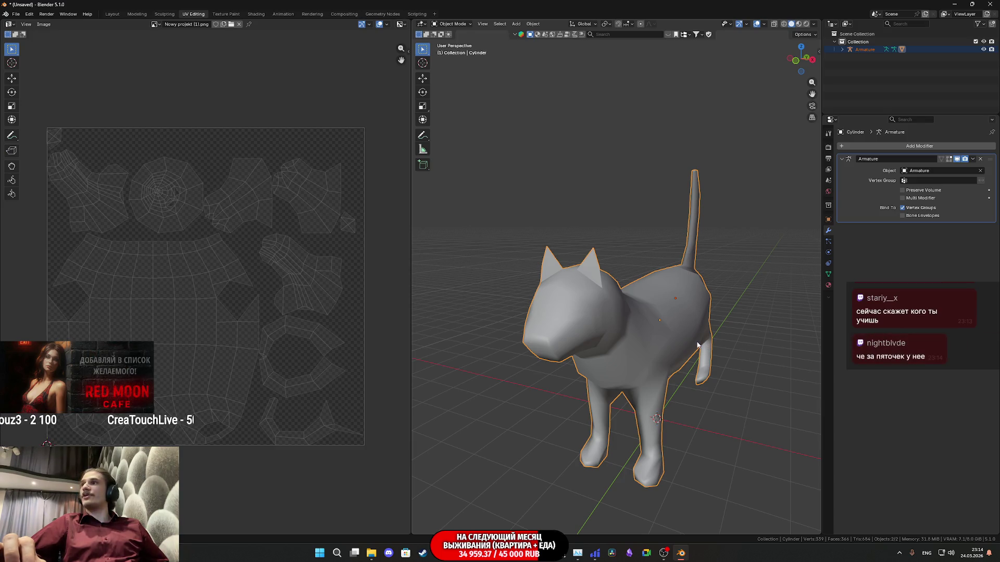
mouse_move(707, 336)
middle_down()
mouse_move(661, 359)
mouse_move(619, 358)
mouse_move(648, 294)
mouse_move(654, 327)
middle_up()
scroll(632, 334, up, 5)
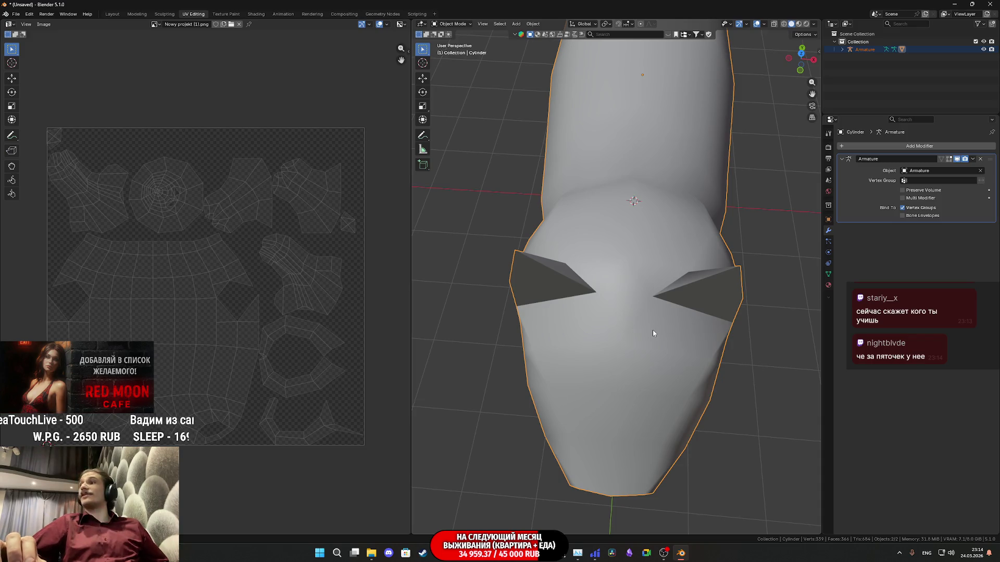
mouse_move(652, 329)
middle_down()
mouse_move(665, 330)
mouse_move(678, 218)
mouse_move(728, 229)
mouse_move(696, 292)
mouse_move(690, 268)
mouse_move(603, 256)
mouse_move(624, 288)
middle_up()
scroll(728, 232, down, 4)
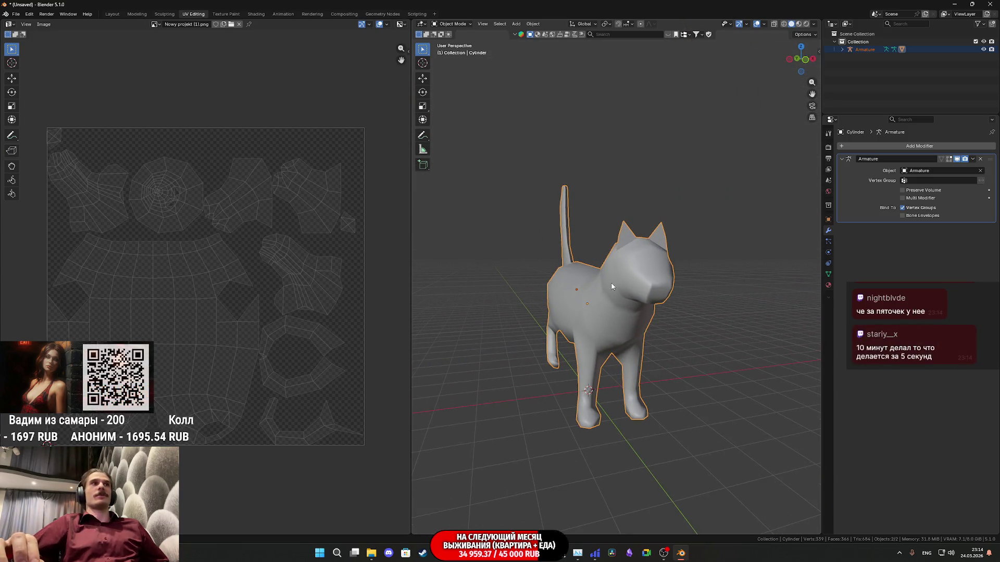
Select the whole mesh in Edit Mode and unwrap it with the Angle Based method
key(Tab)
key(a)
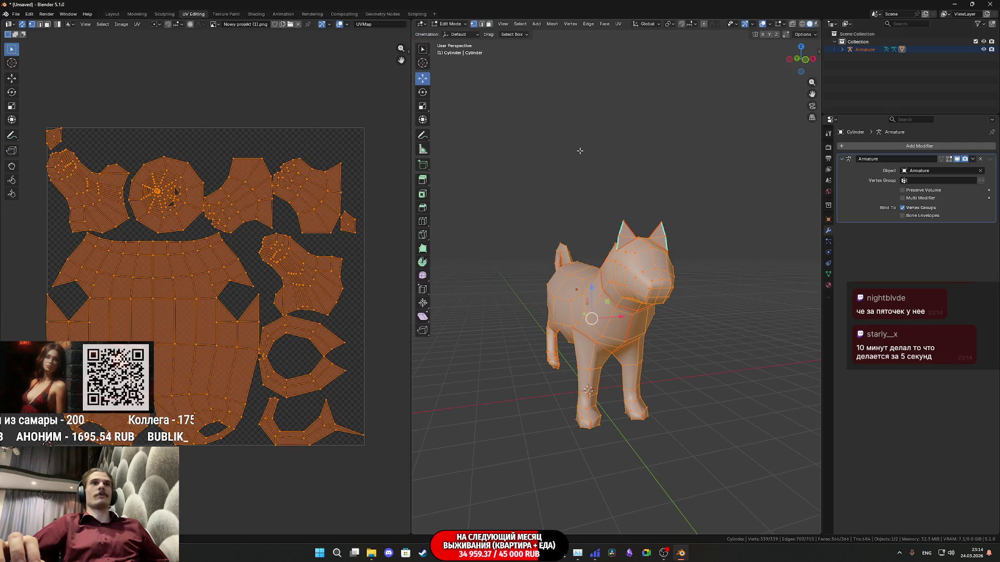
click(617, 24)
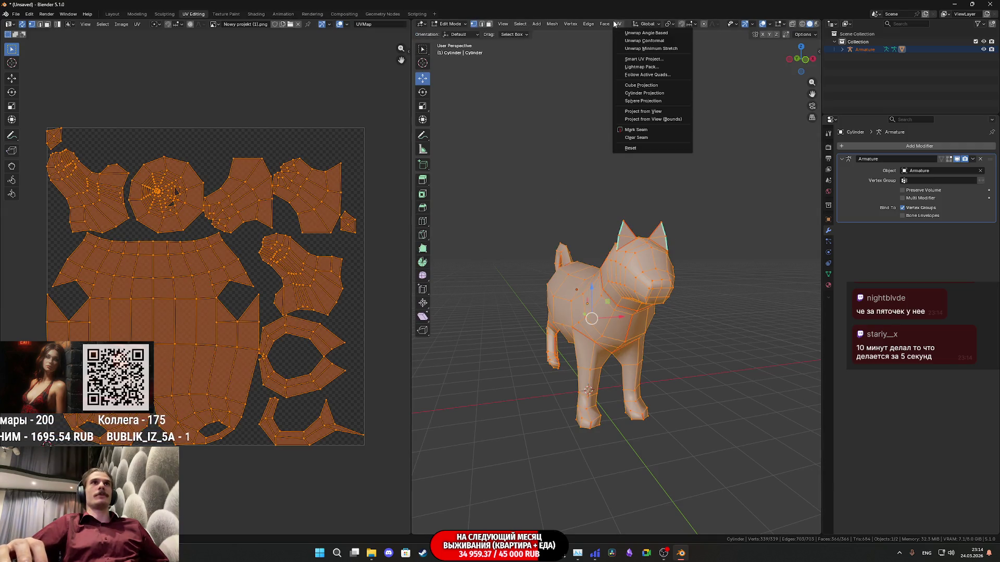
click(657, 32)
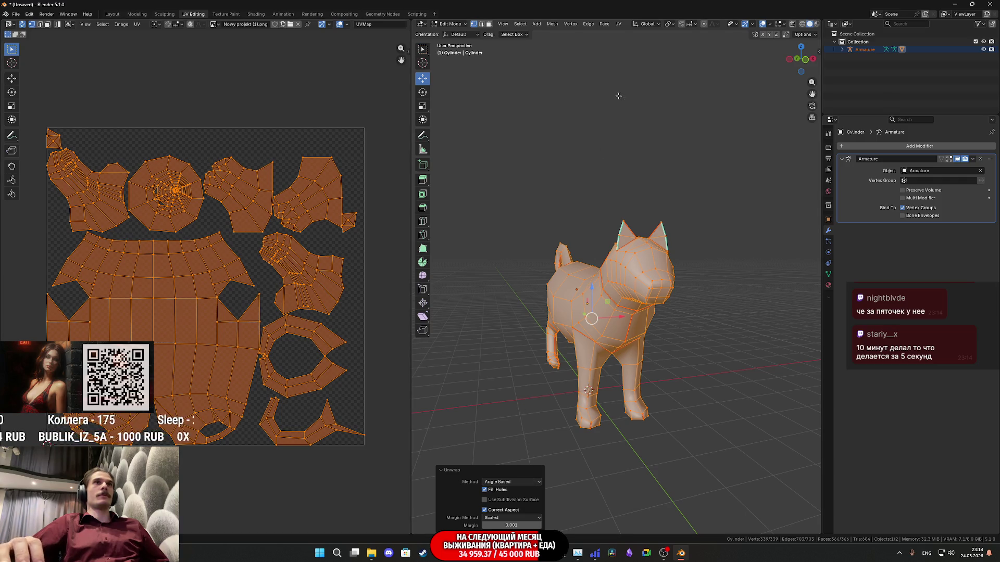
mouse_move(675, 251)
middle_down()
mouse_move(646, 265)
mouse_move(659, 294)
mouse_move(558, 84)
middle_up()
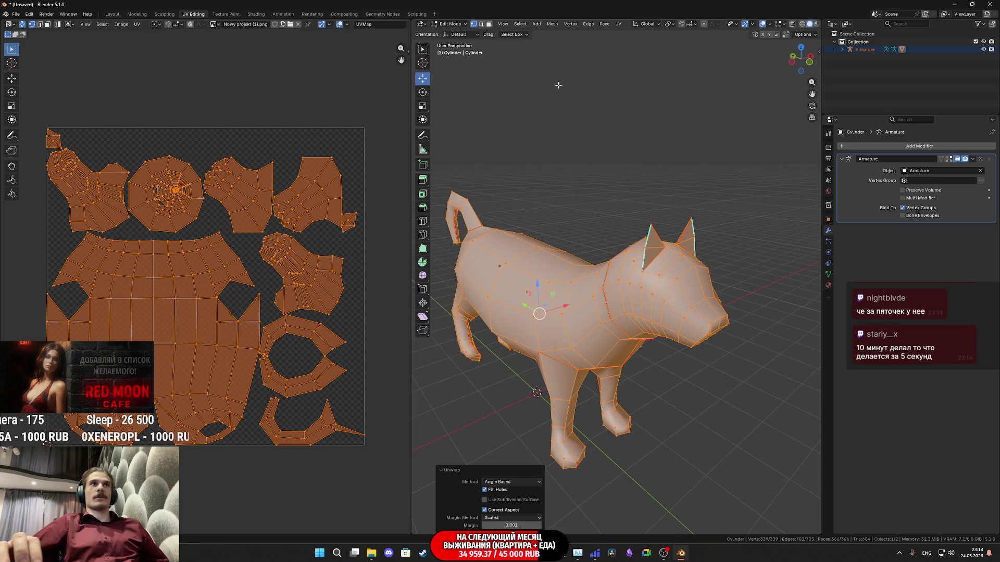
Switch to edge select and pick the edge loop around the cat's neck
click(484, 24)
mouse_move(644, 304)
middle_down()
mouse_move(671, 318)
mouse_move(656, 333)
mouse_move(657, 399)
middle_up()
alt+click(655, 317)
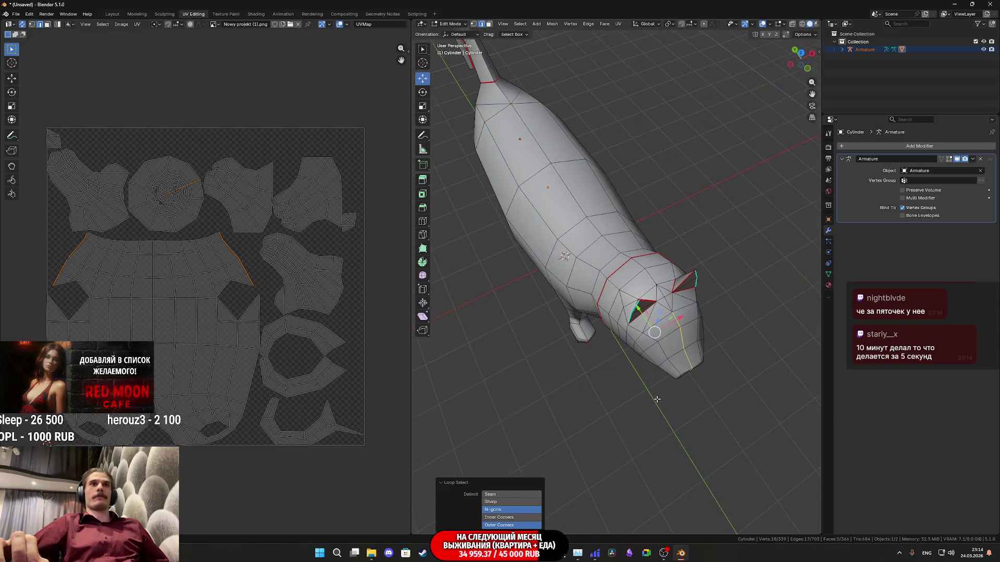
Select the chain of edges running down the front of the cat's neck
alt+click(649, 276)
middle_drag(682, 327, 638, 270)
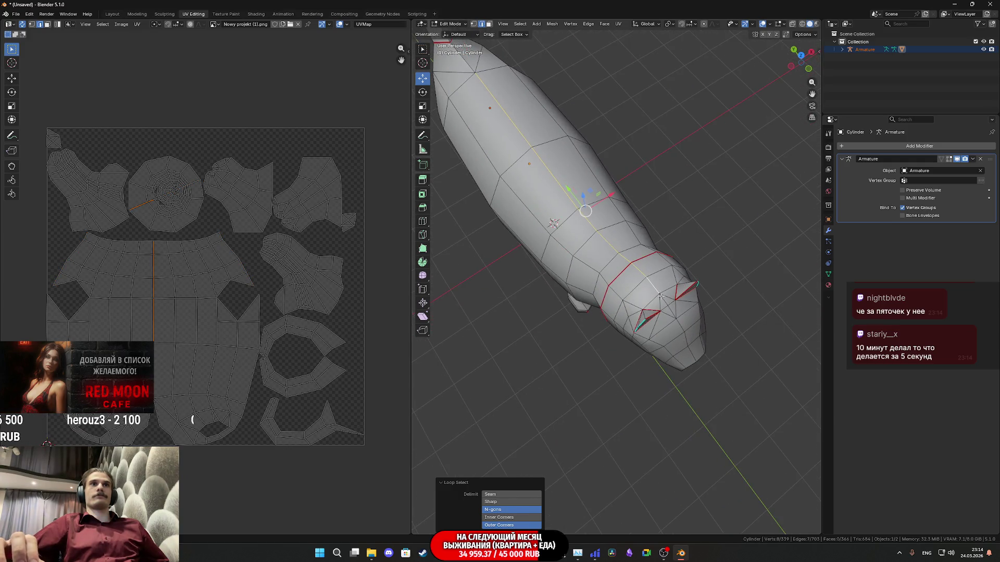
click(638, 269)
mouse_move(679, 311)
middle_down()
mouse_move(661, 225)
mouse_move(702, 270)
mouse_move(674, 307)
mouse_move(656, 287)
mouse_move(655, 240)
middle_up()
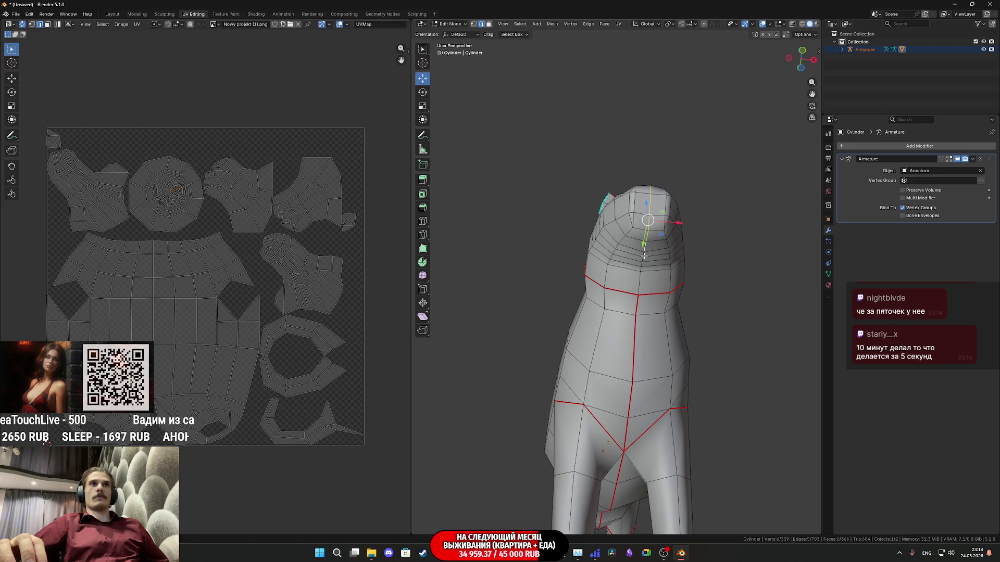
shift+click(646, 260)
scroll(670, 241, up, 3)
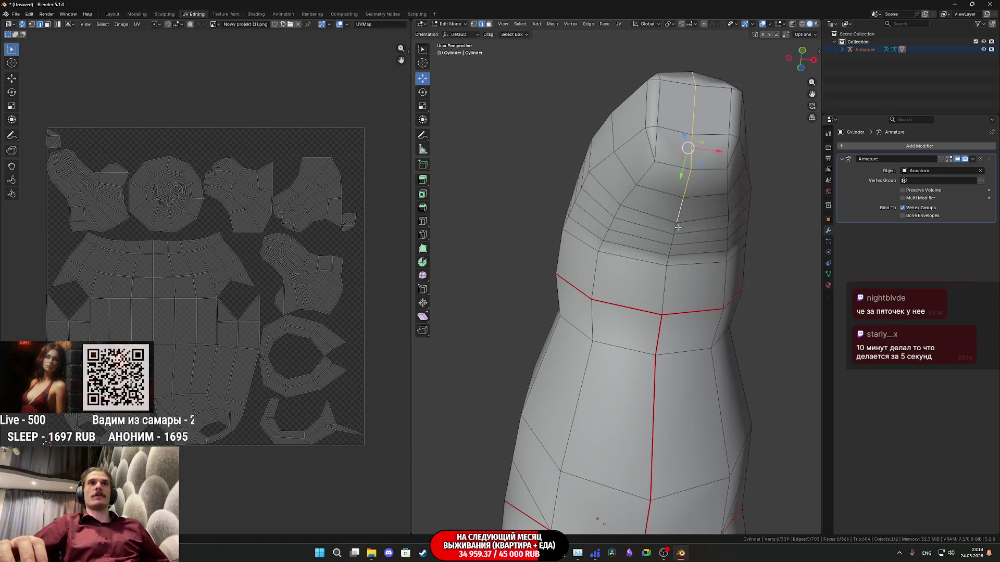
shift+click(674, 240)
shift+click(670, 247)
shift+click(667, 260)
shift+click(665, 282)
Mark the selected neck edges as a seam with Ctrl+E
key(ctrl+e)
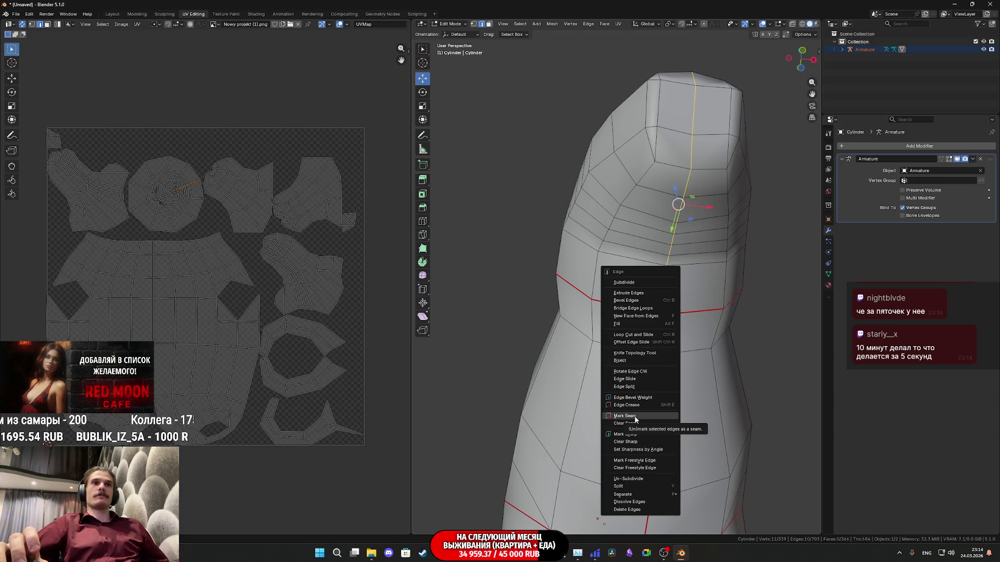
click(634, 417)
scroll(628, 342, down, 3)
middle_drag(628, 342, 658, 401)
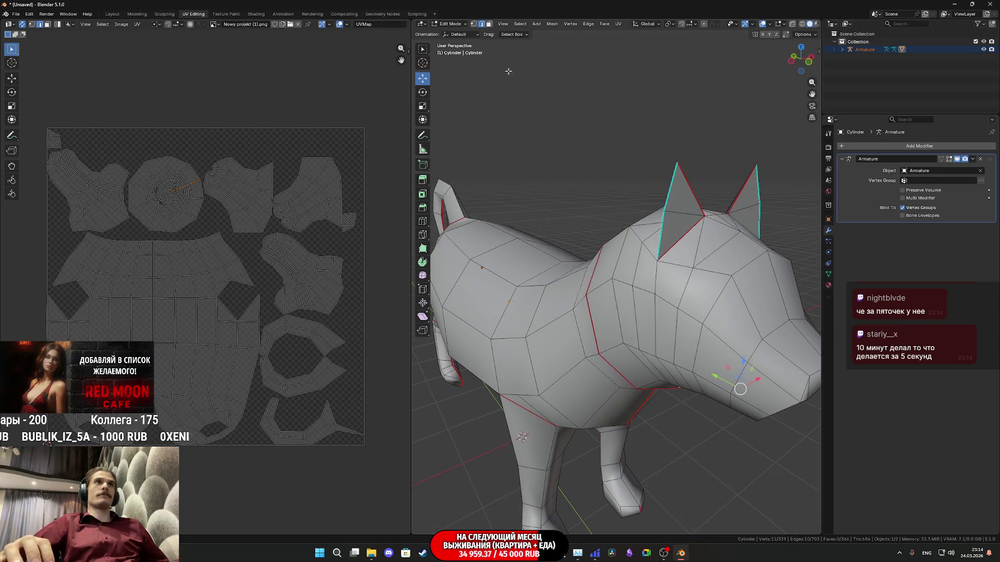
click(489, 24)
Select the whole mesh and unwrap its UVs again
key(a)
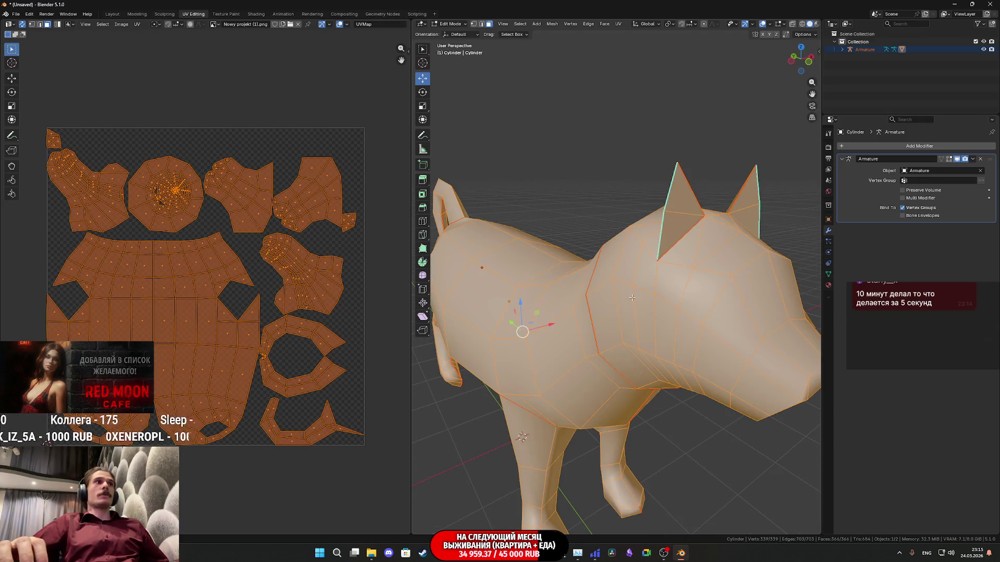
click(618, 24)
click(646, 29)
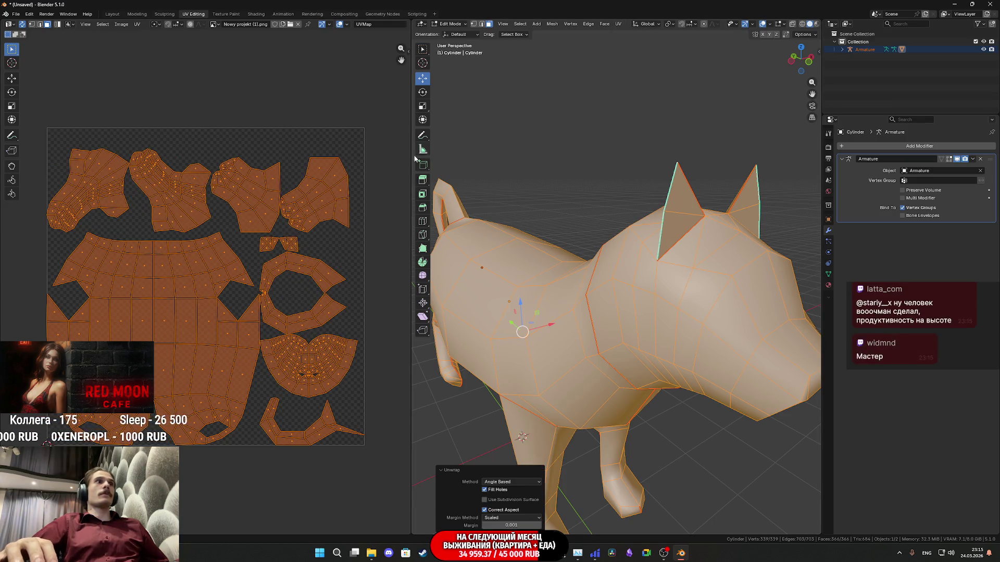
Select the tail's UV face strip to inspect it, then return to Object Mode
click(323, 366)
mouse_move(436, 357)
middle_down()
mouse_move(629, 313)
mouse_move(484, 317)
mouse_move(561, 341)
mouse_move(739, 309)
middle_up()
click(321, 307)
alt+click(319, 312)
scroll(561, 341, up, 3)
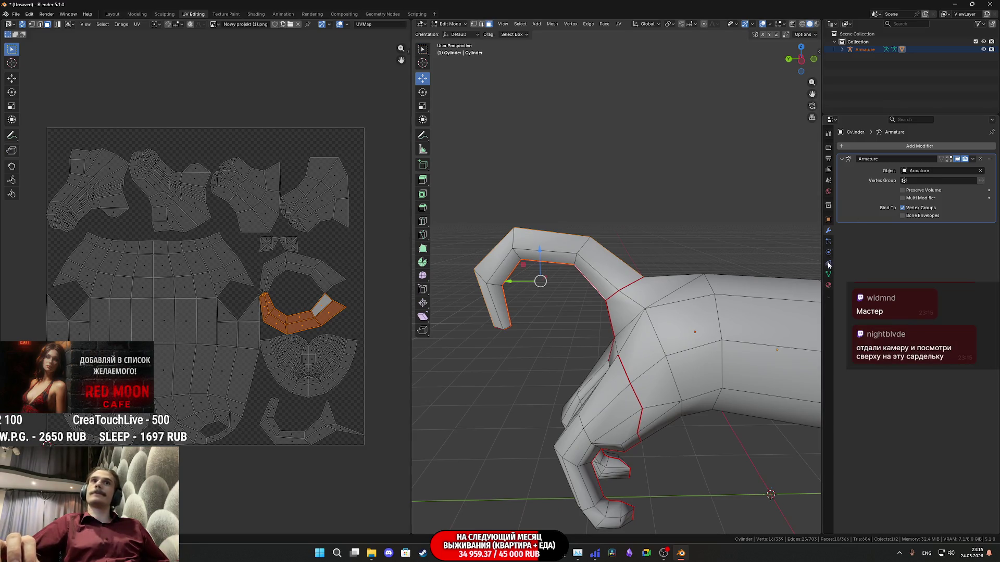
key(Tab)
mouse_move(762, 315)
middle_down()
mouse_move(669, 318)
mouse_move(786, 297)
middle_up()
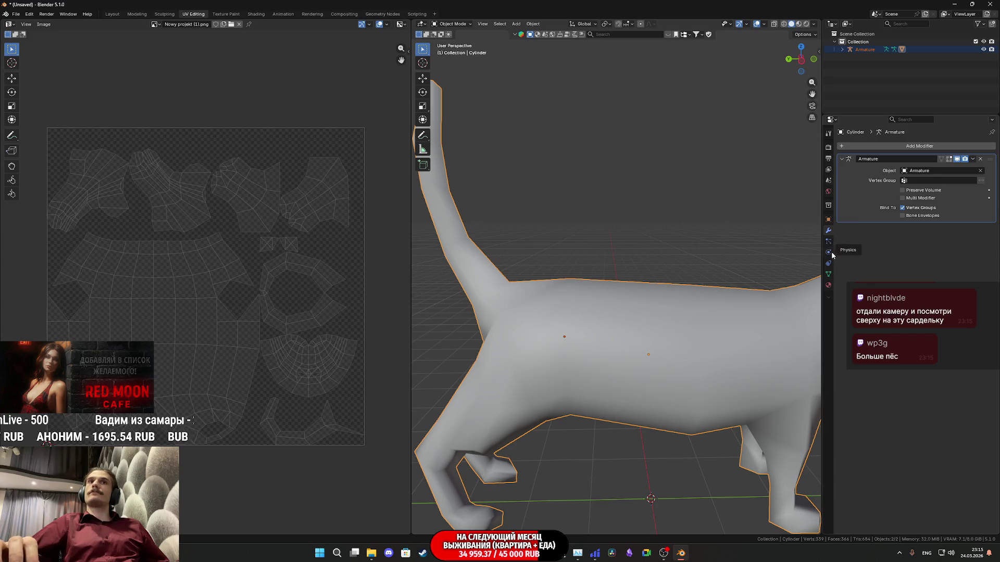
key(Tab)
scroll(776, 324, down, 4)
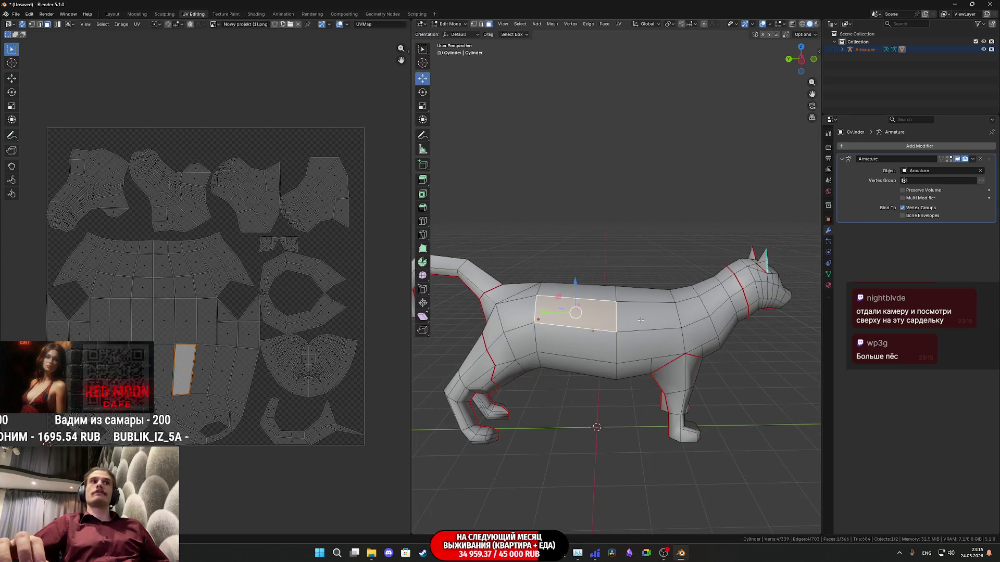
key(Tab)
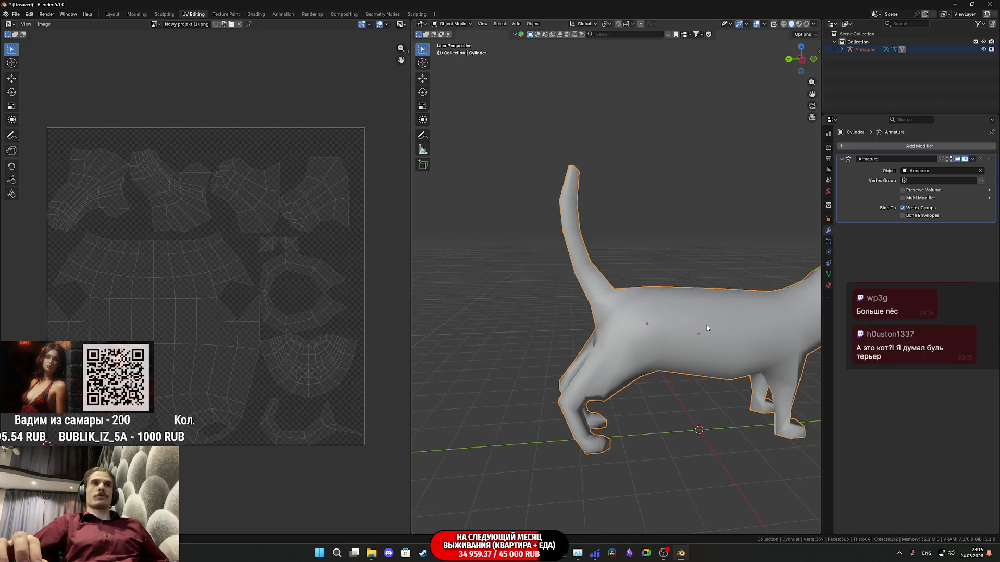
scroll(706, 325, up, 2)
shift+middle_drag(699, 326, 681, 324)
key(Tab)
key(Tab)
key(Tab)
key(Tab)
key(Tab)
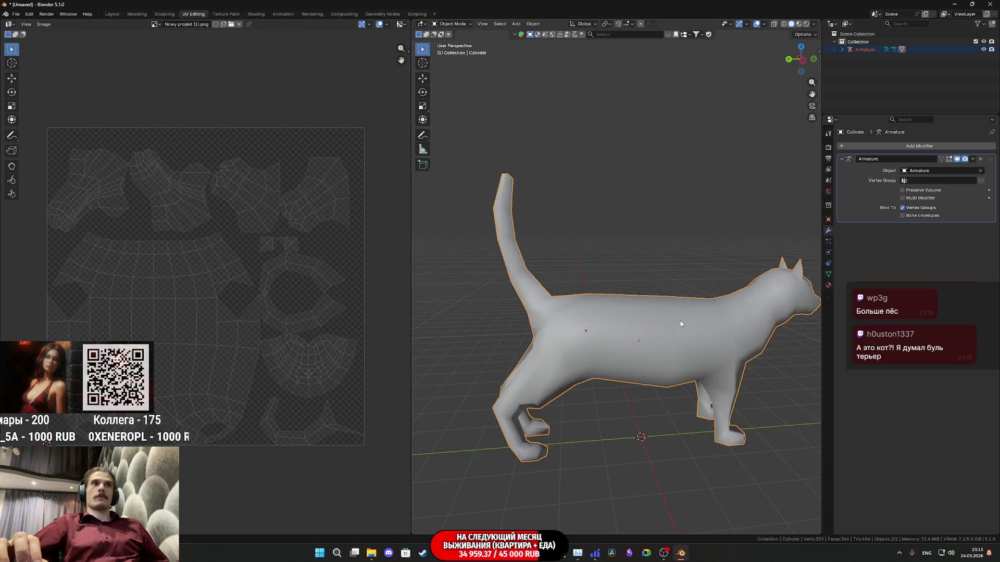
key(Tab)
key(Tab)
key(Tab)
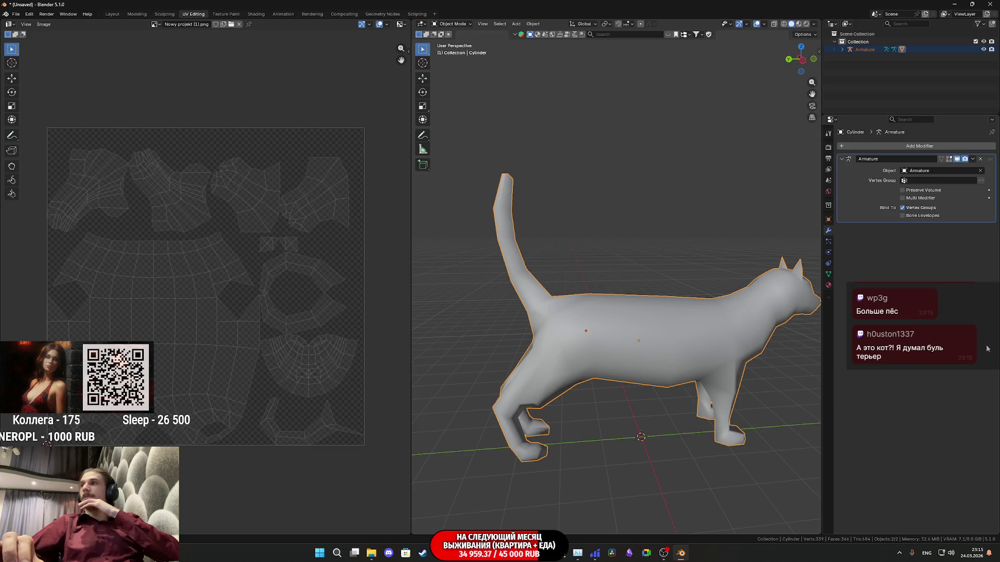
key(alt+Tab)
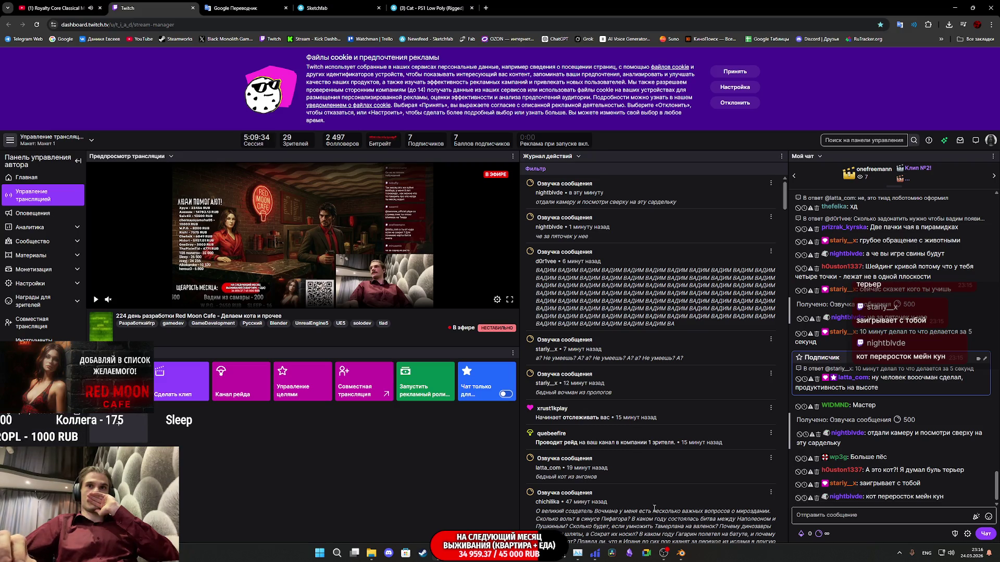
key(alt+Tab)
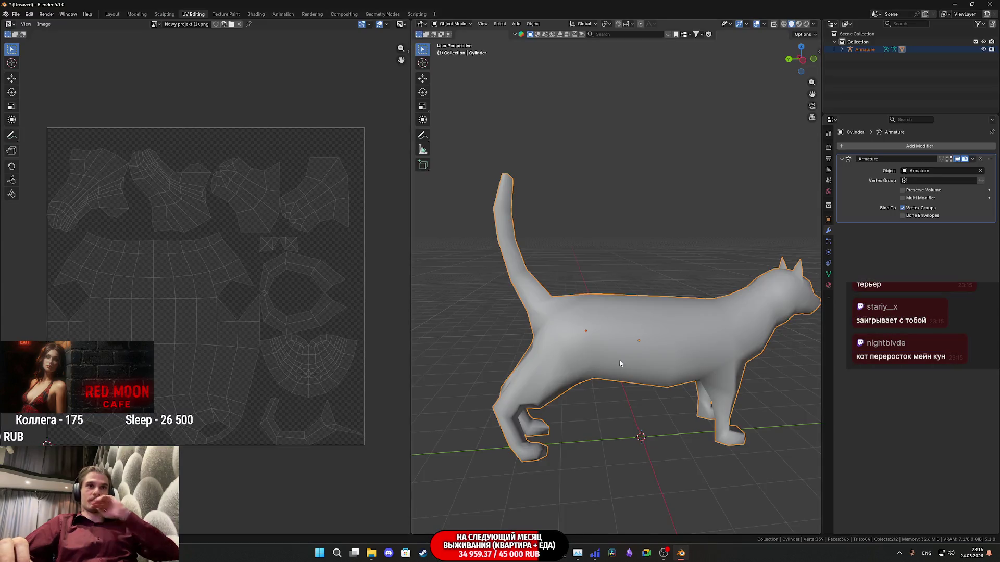
In Edit Mode, select the edge at the tip of the cat's nose
scroll(586, 349, up, 3)
mouse_move(586, 349)
middle_down()
mouse_move(527, 338)
mouse_move(539, 334)
middle_up()
key(Tab)
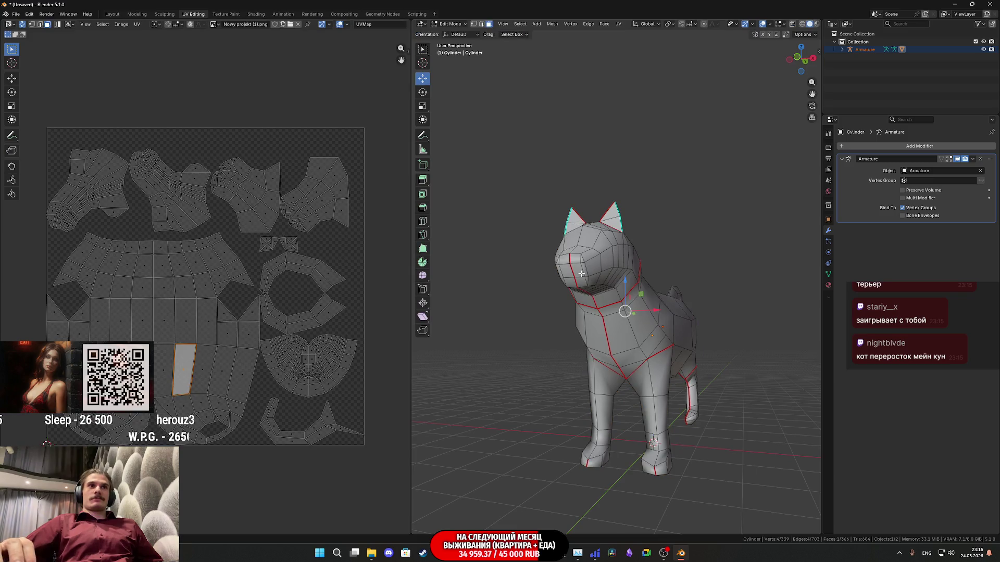
click(580, 274)
click(570, 270)
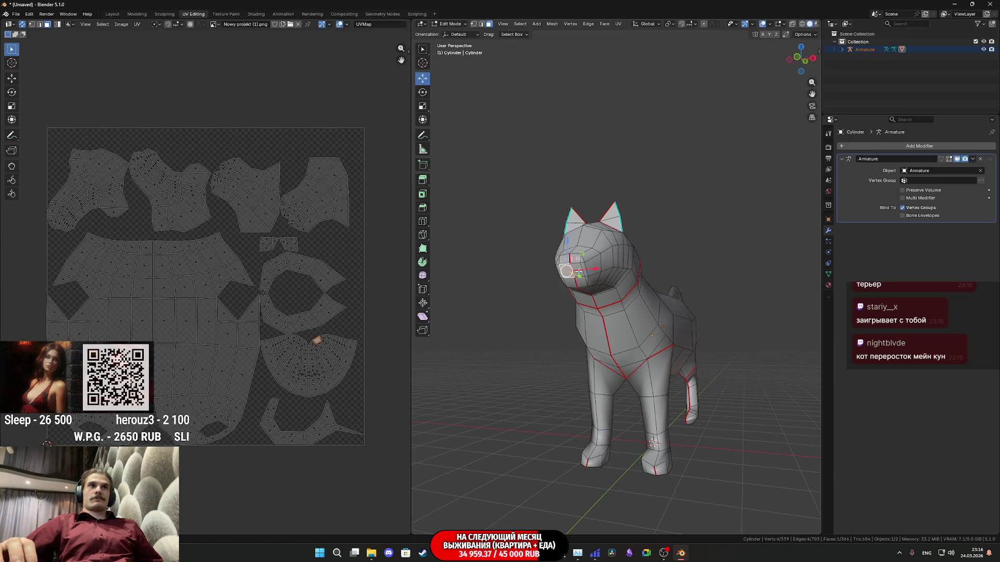
click(574, 269)
mouse_move(573, 269)
middle_down()
mouse_move(740, 228)
mouse_move(605, 283)
mouse_move(613, 291)
middle_up()
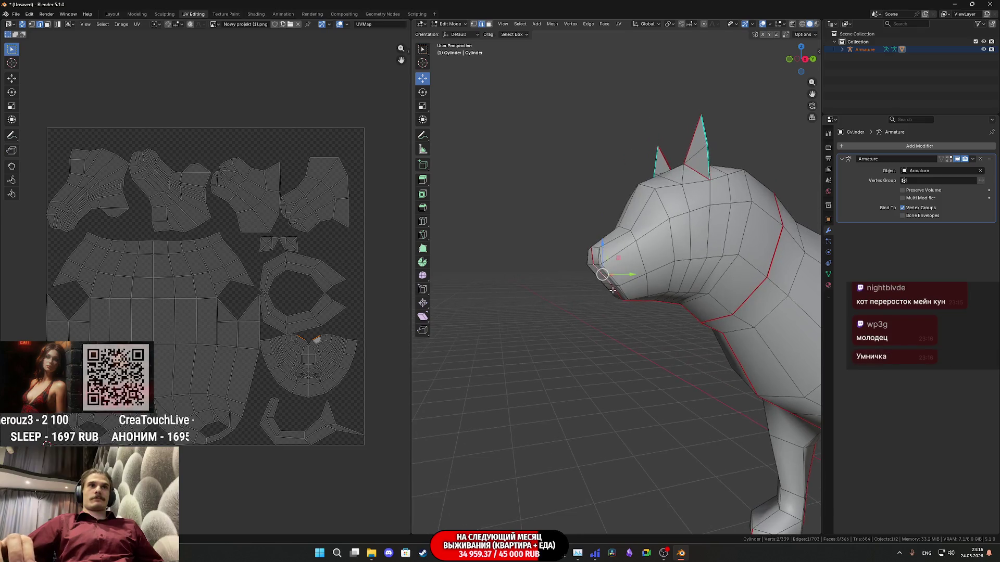
scroll(613, 291, up, 2)
Move the nose-tip edge in the Y-Z plane (Shift+X) and review the reshaped muzzle in Object Mode
key(g)
key(shift+x)
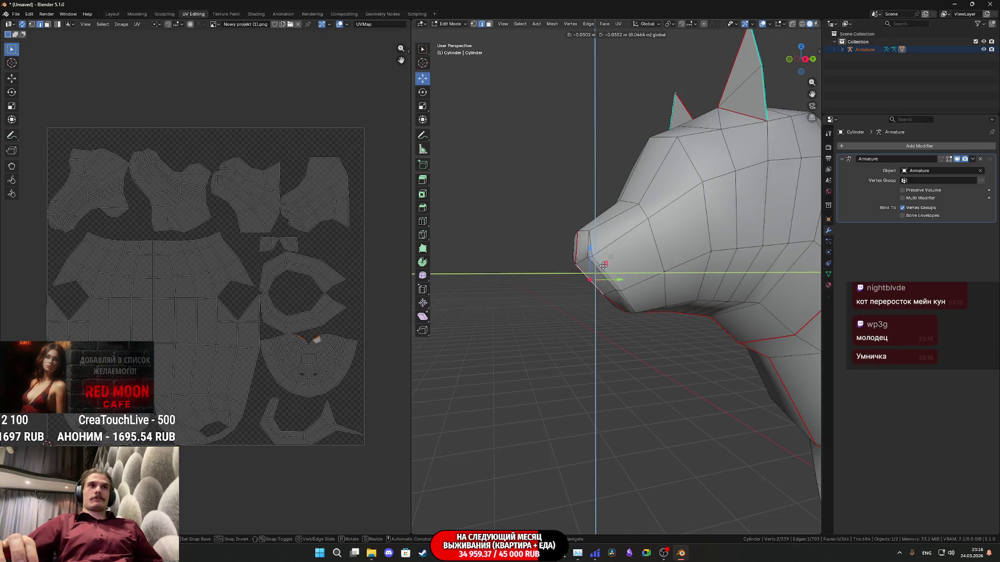
click(603, 266)
mouse_move(591, 279)
middle_down()
mouse_move(647, 267)
mouse_move(584, 298)
mouse_move(658, 307)
mouse_move(546, 349)
middle_up()
key(Tab)
scroll(557, 339, up, 2)
mouse_move(590, 296)
middle_down()
mouse_move(688, 322)
mouse_move(757, 299)
middle_up()
mouse_move(764, 290)
middle_down()
mouse_move(723, 316)
mouse_move(650, 323)
middle_up()
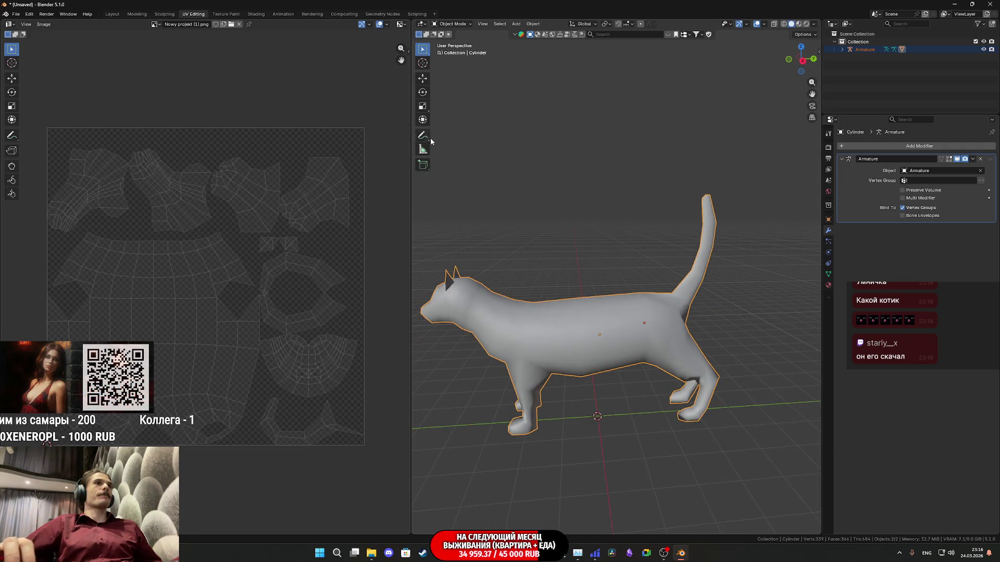
Start an Alembic export of the cat, then cancel it
middle_drag(498, 241, 549, 245)
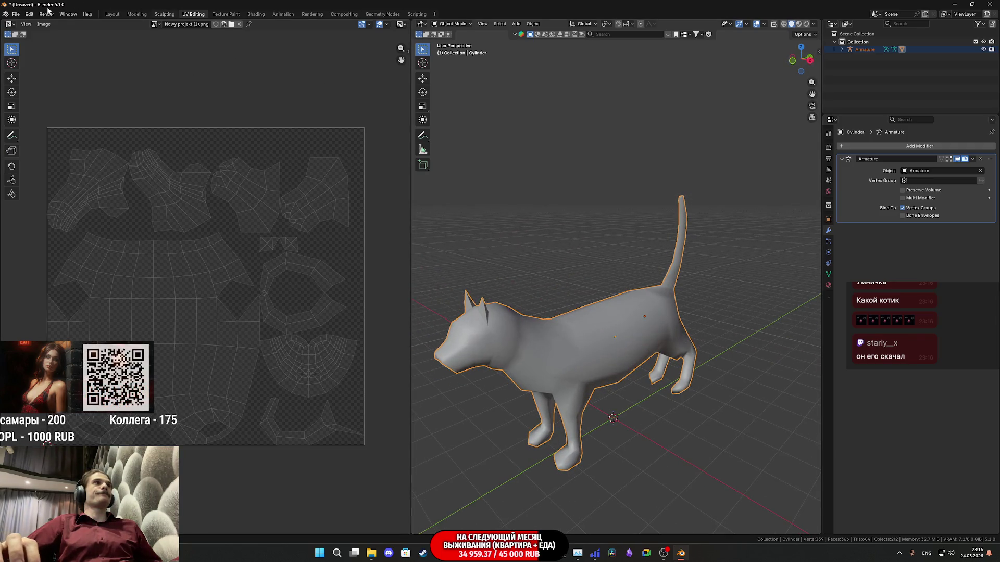
click(17, 14)
mouse_move(80, 133)
click(125, 140)
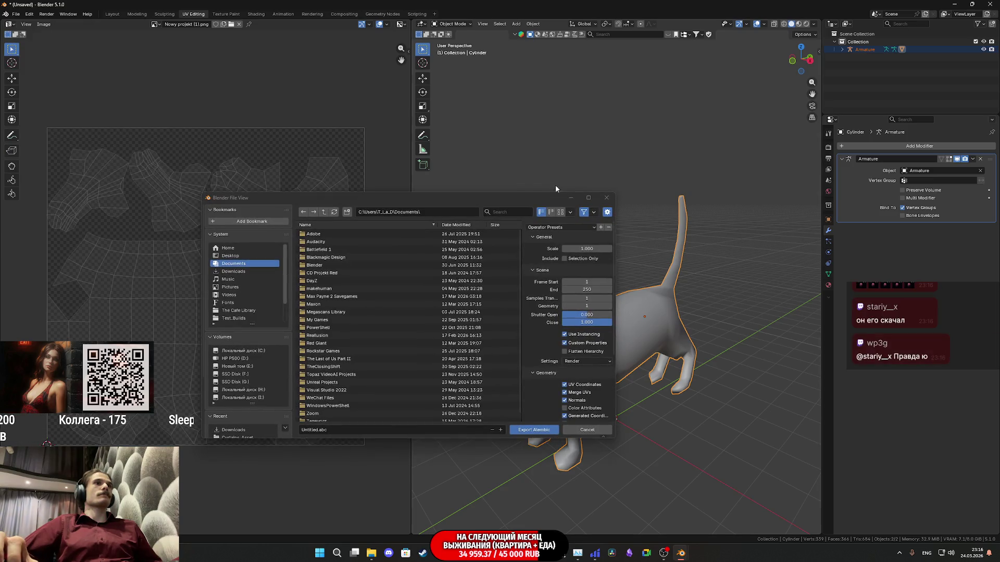
click(606, 198)
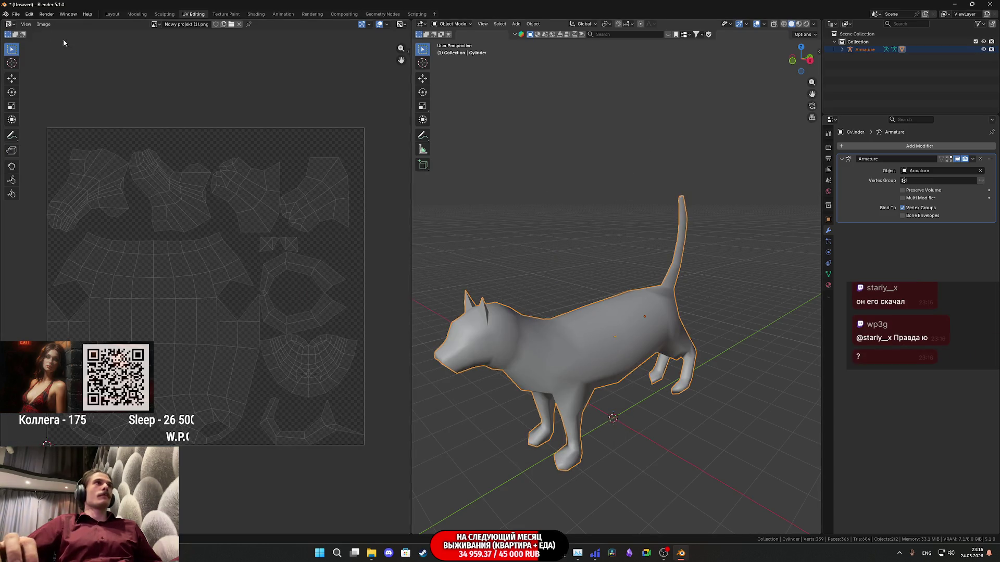
Set up an FBX export of selected objects only, with Armature and Mesh object types
click(16, 14)
mouse_move(42, 132)
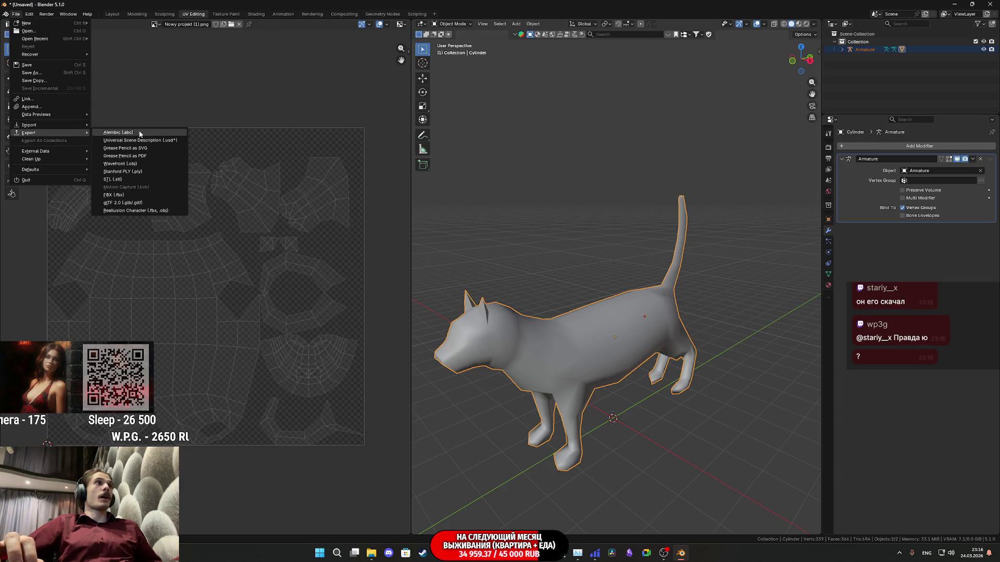
click(125, 196)
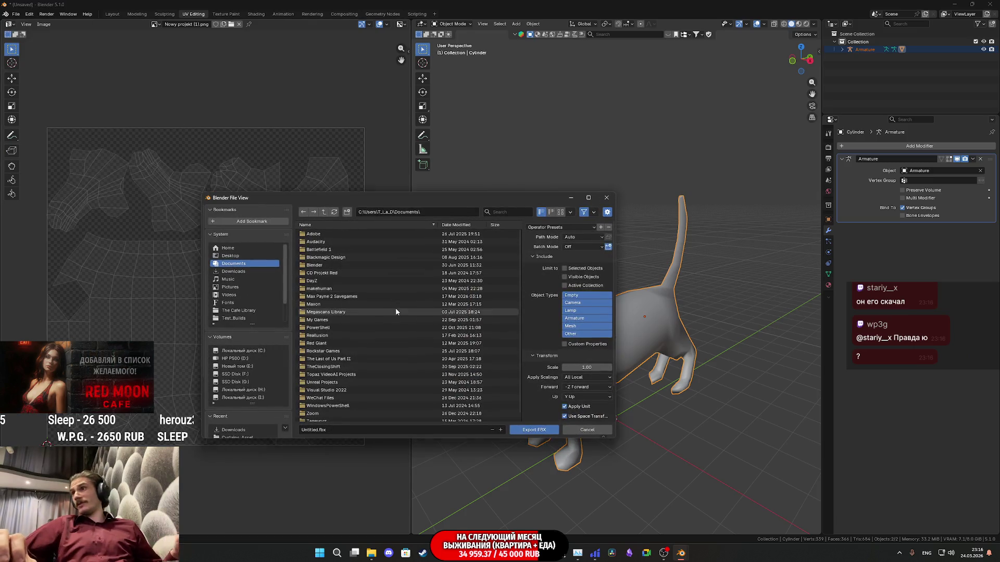
click(586, 319)
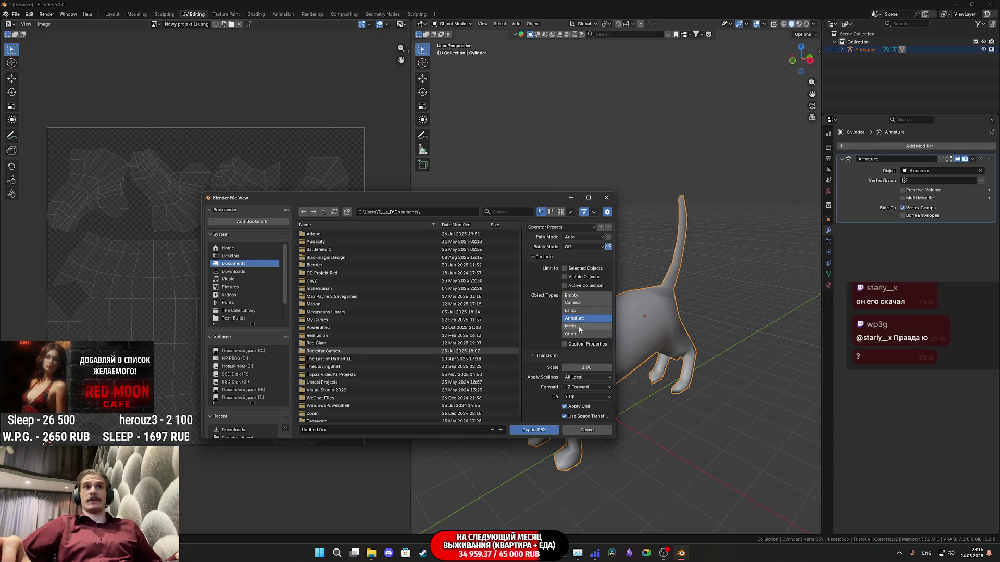
click(577, 269)
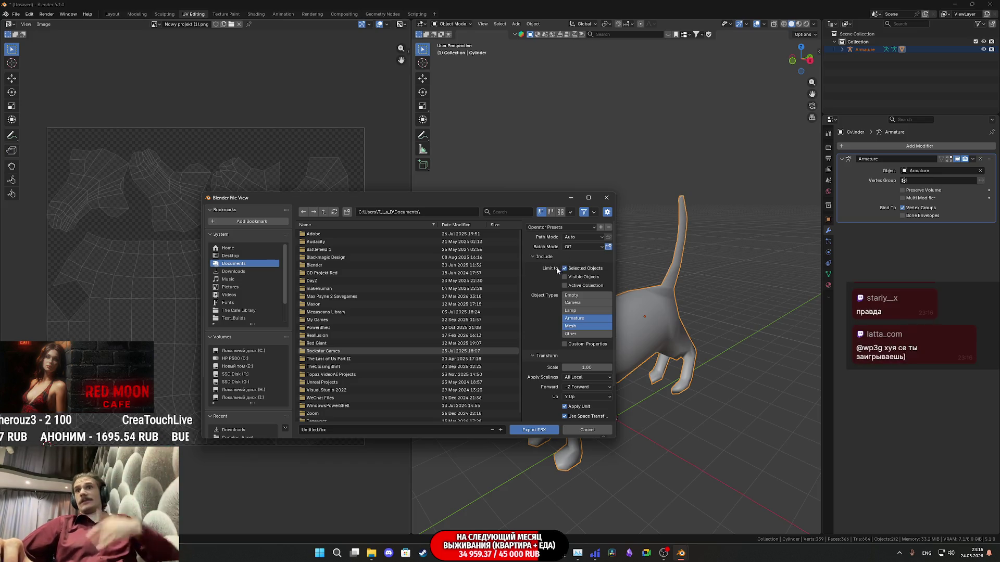
key(alt+Tab)
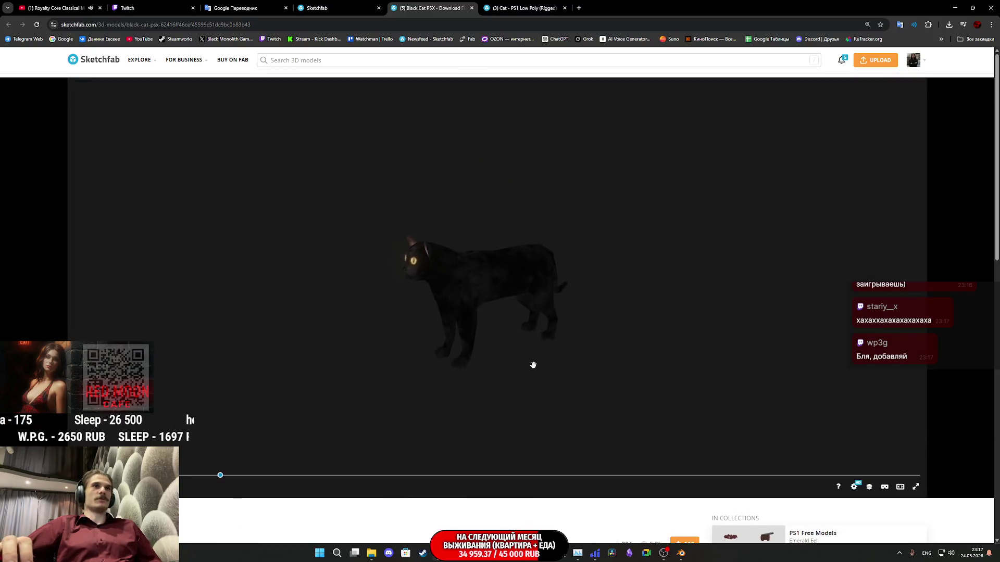
Open the Model Inspector and view the reference cat as a wireframe from three-quarter angle
drag(487, 337, 540, 345)
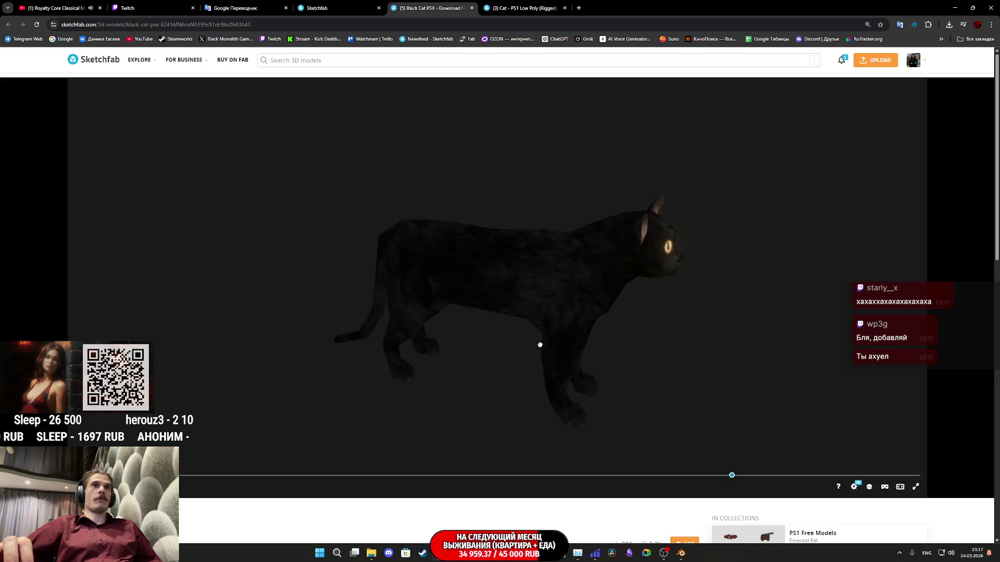
click(869, 488)
click(100, 316)
mouse_move(483, 309)
mouse_down()
mouse_move(437, 286)
mouse_move(464, 313)
mouse_move(417, 299)
mouse_move(482, 317)
mouse_move(439, 294)
mouse_move(473, 321)
mouse_move(395, 312)
mouse_up()
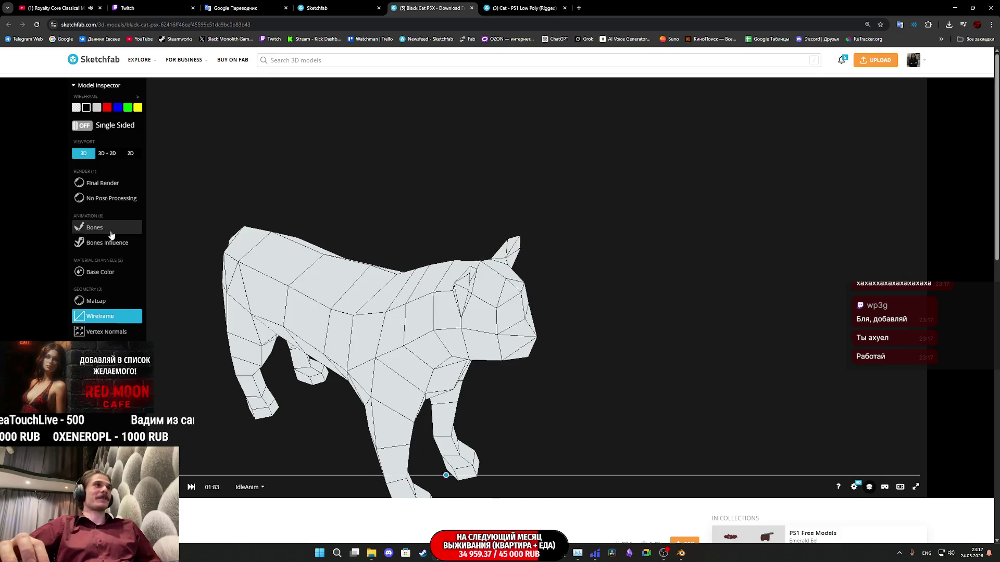
Cycle the animation through SpookedPose and StretchingPose to SittingPose
click(255, 490)
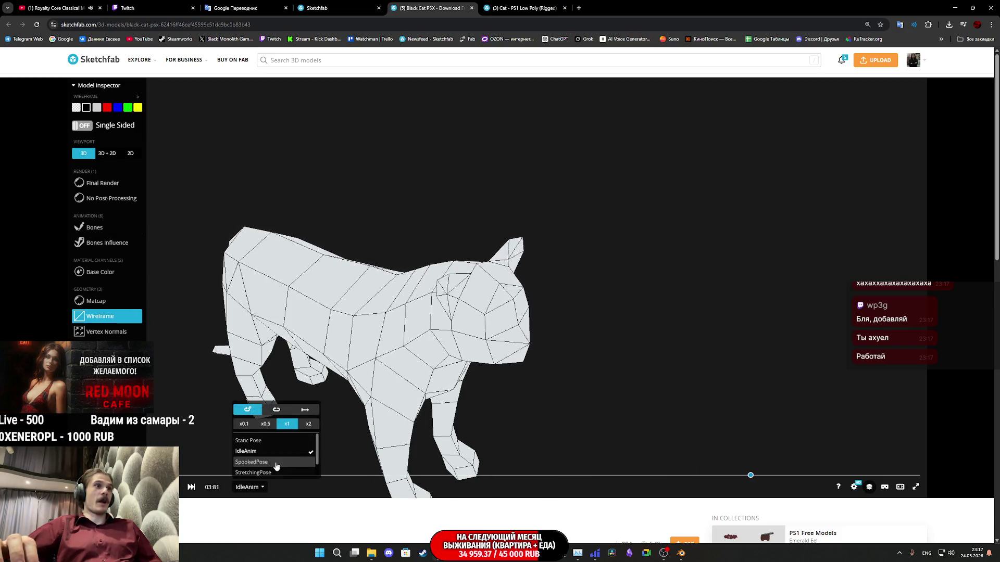
click(257, 462)
click(253, 472)
scroll(271, 461, down, 1)
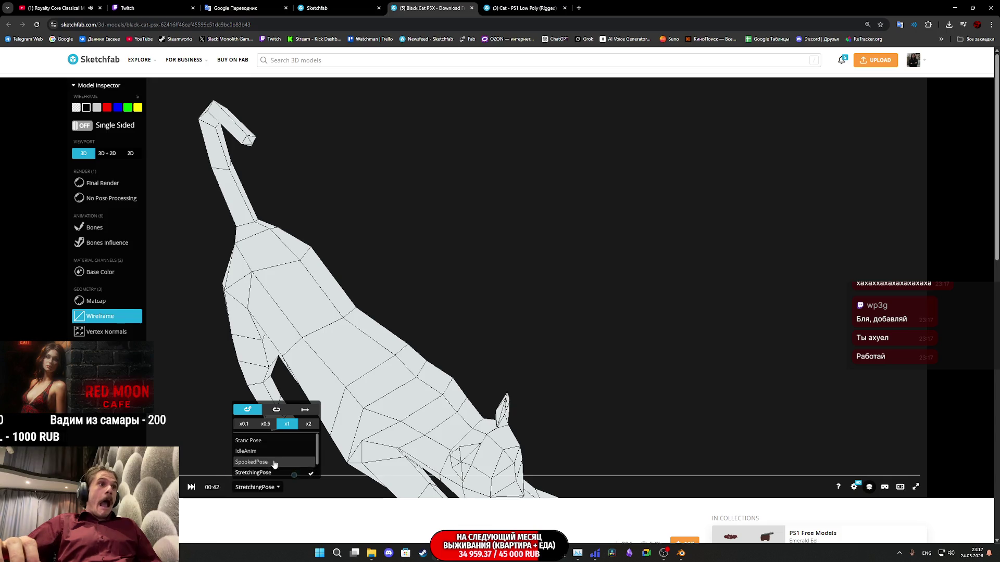
click(250, 470)
drag(347, 385, 174, 418)
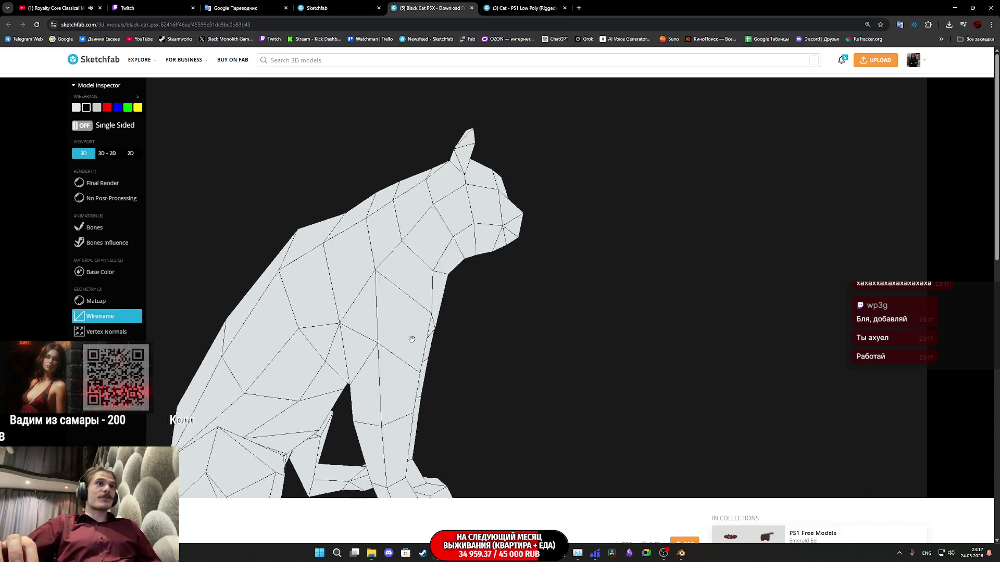
Compare the sitting cat in Final Render and Wireframe from several angles
click(103, 183)
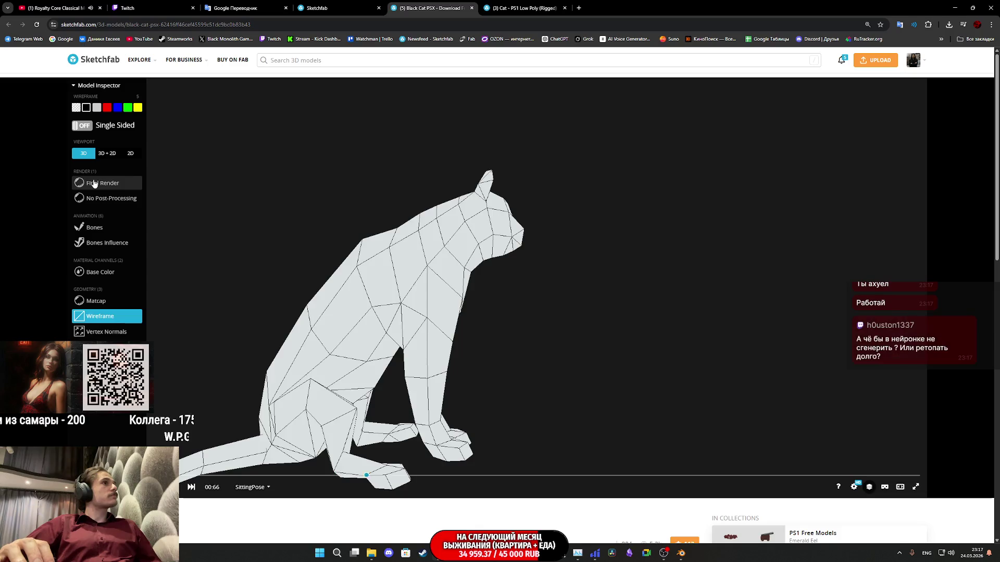
drag(379, 282, 319, 290)
mouse_move(385, 299)
mouse_down()
mouse_move(473, 335)
mouse_move(448, 335)
mouse_move(442, 312)
mouse_move(372, 298)
mouse_up()
scroll(444, 311, up, 2)
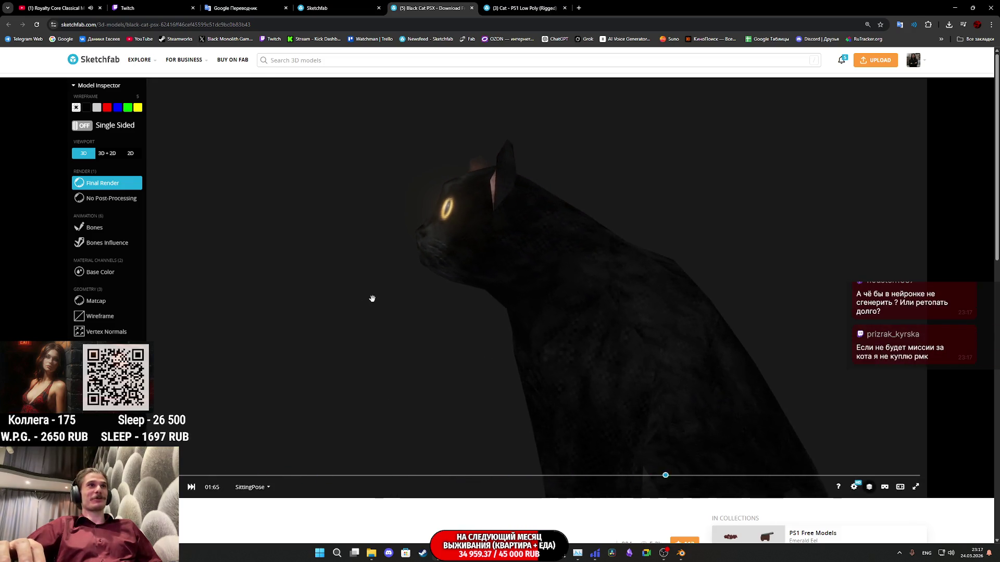
click(99, 316)
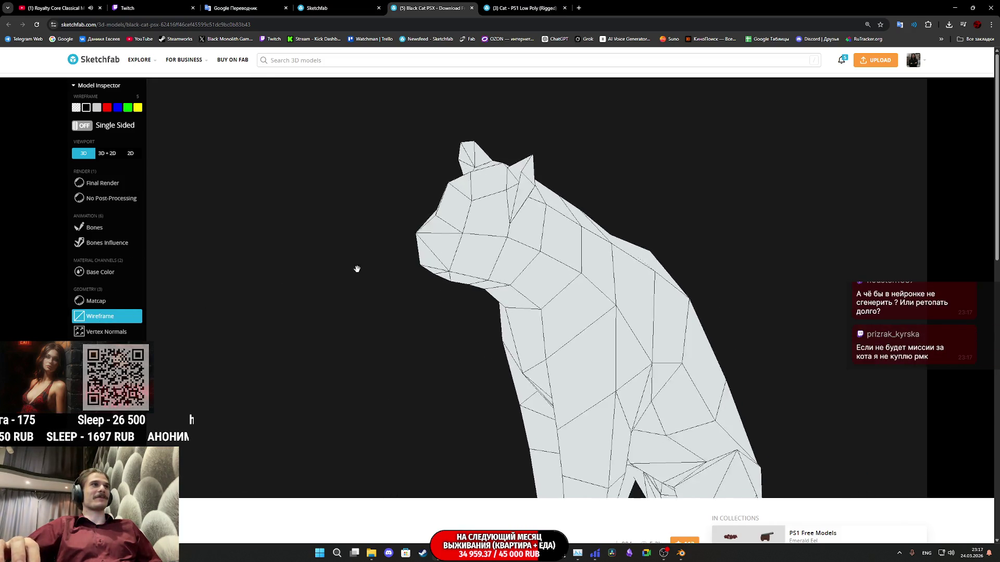
Split the viewer into 3D model and UV layout showing the Base Color texture
click(110, 157)
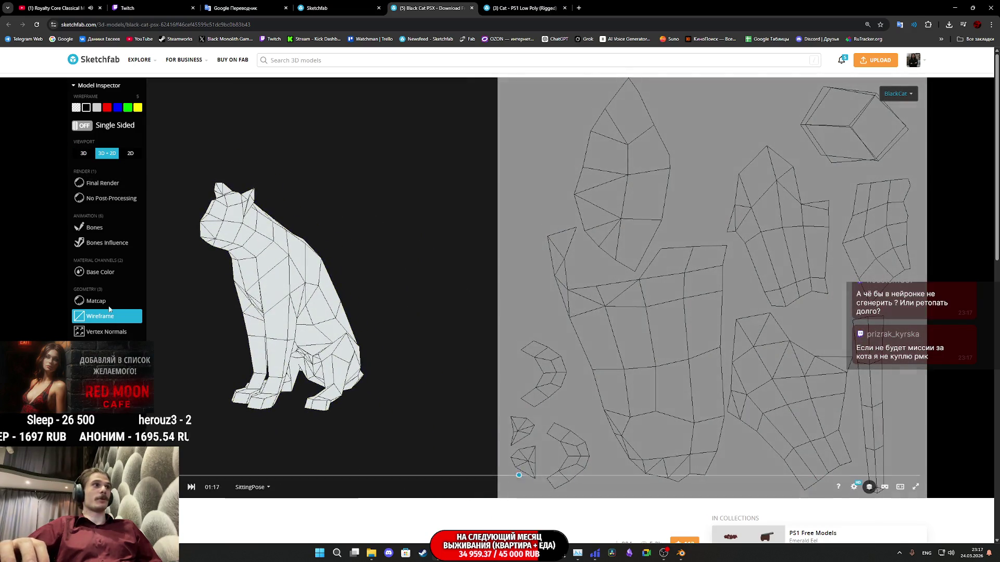
click(99, 272)
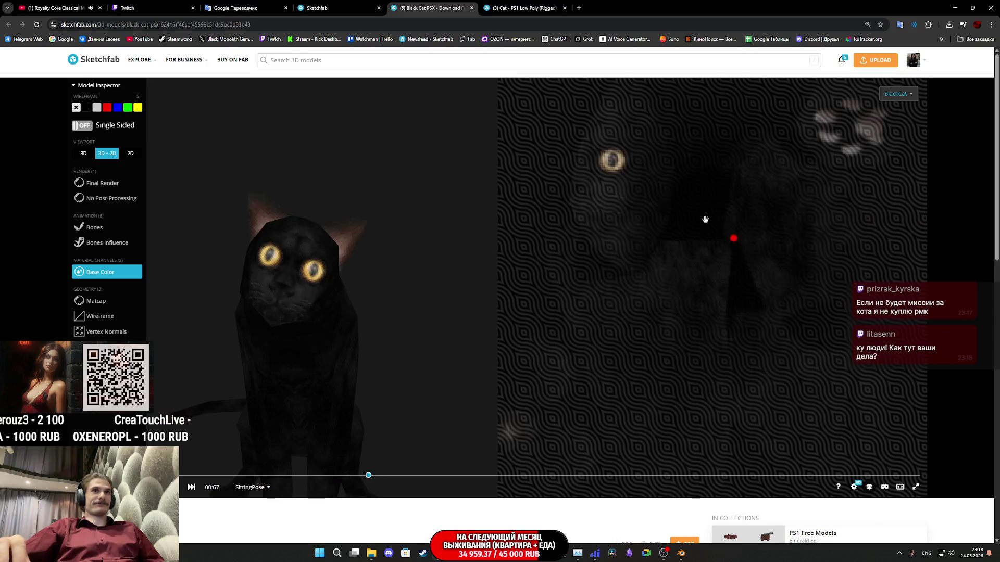
click(112, 316)
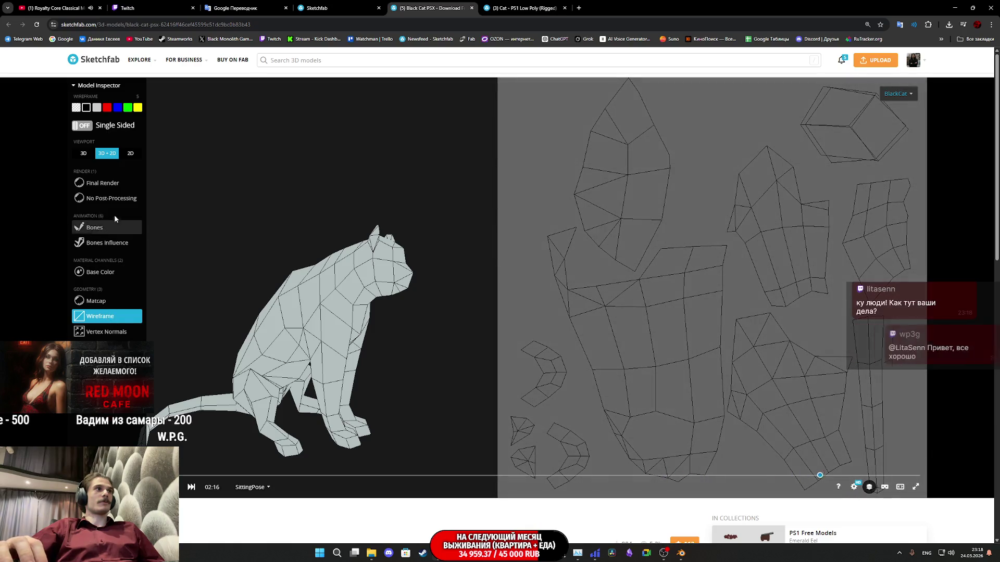
click(103, 183)
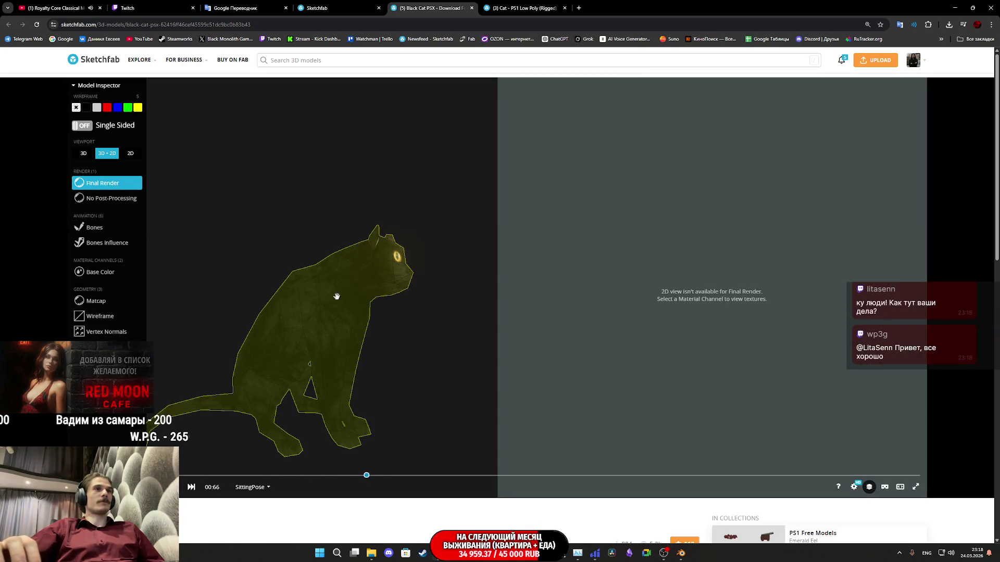
click(91, 271)
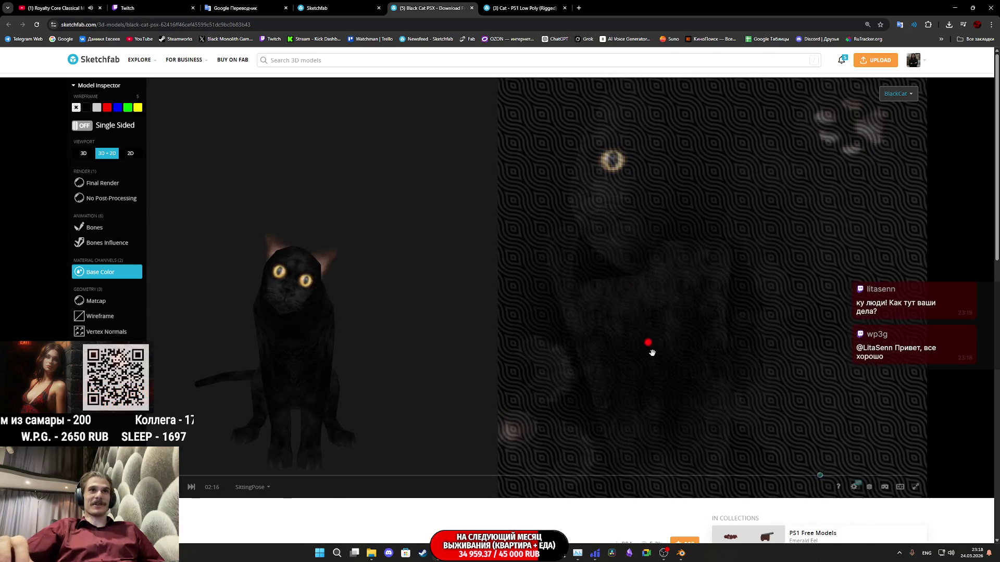
mouse_move(375, 364)
mouse_down()
mouse_move(312, 368)
mouse_move(297, 395)
mouse_move(343, 368)
mouse_move(438, 350)
mouse_move(484, 361)
mouse_move(395, 359)
mouse_move(438, 368)
mouse_up()
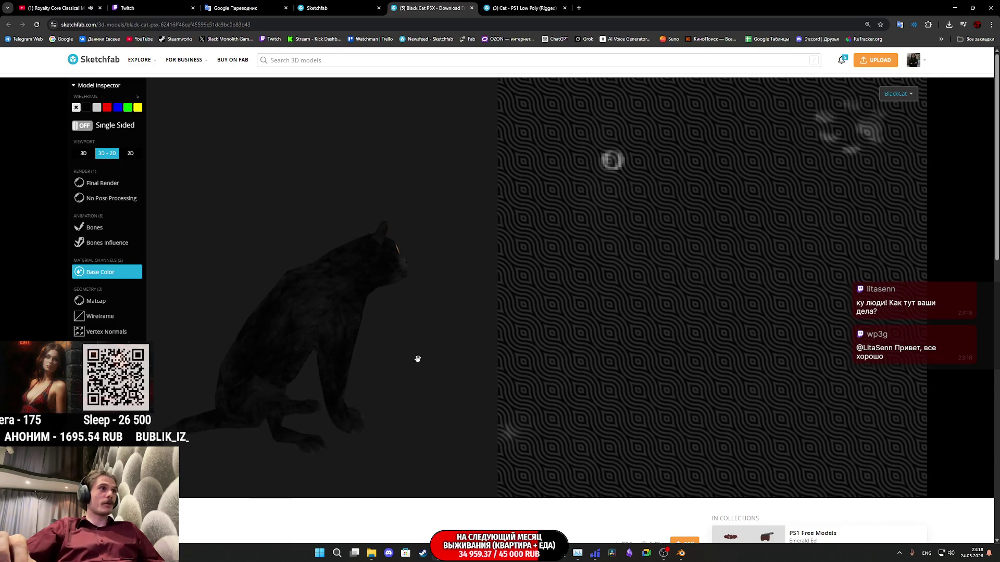
scroll(104, 328, down, 4)
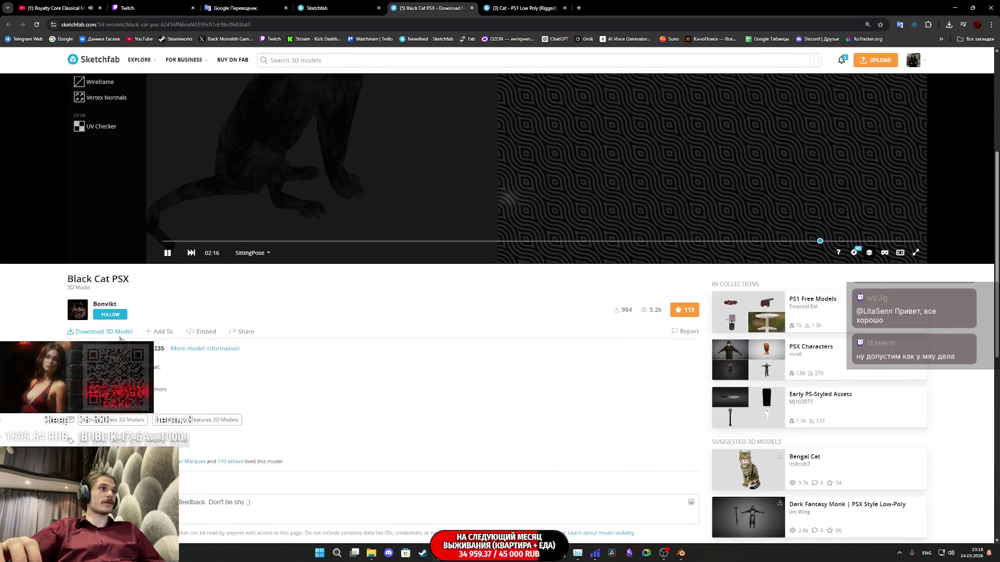
Download the original fbx version as black-cat-psx.zip and close the download window
scroll(205, 408, down, 4)
click(100, 98)
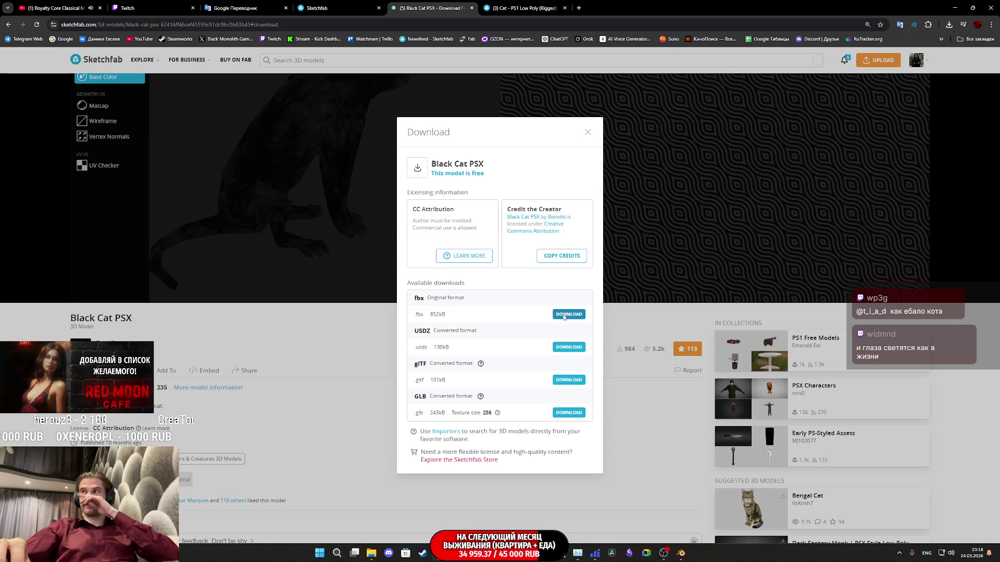
click(564, 316)
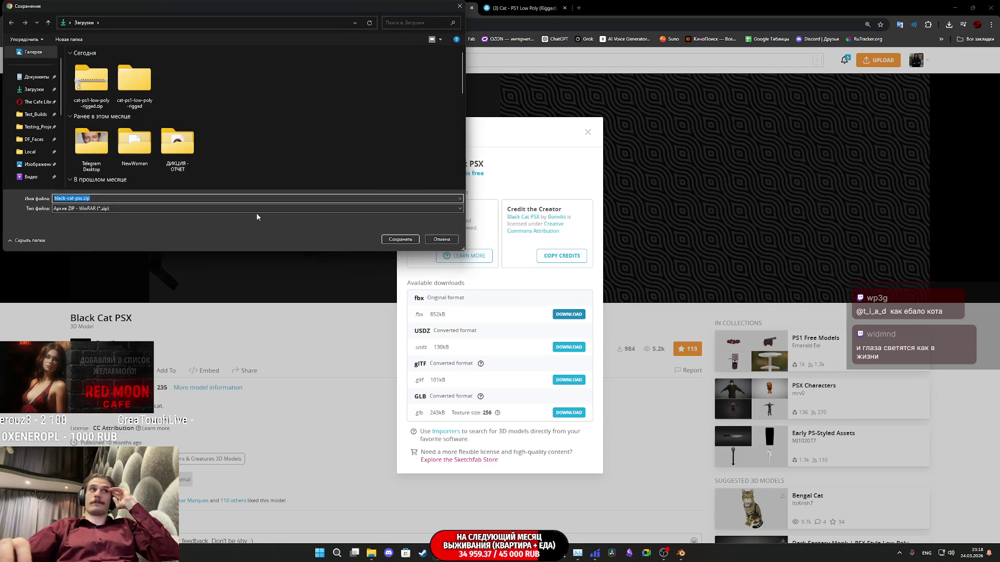
click(385, 241)
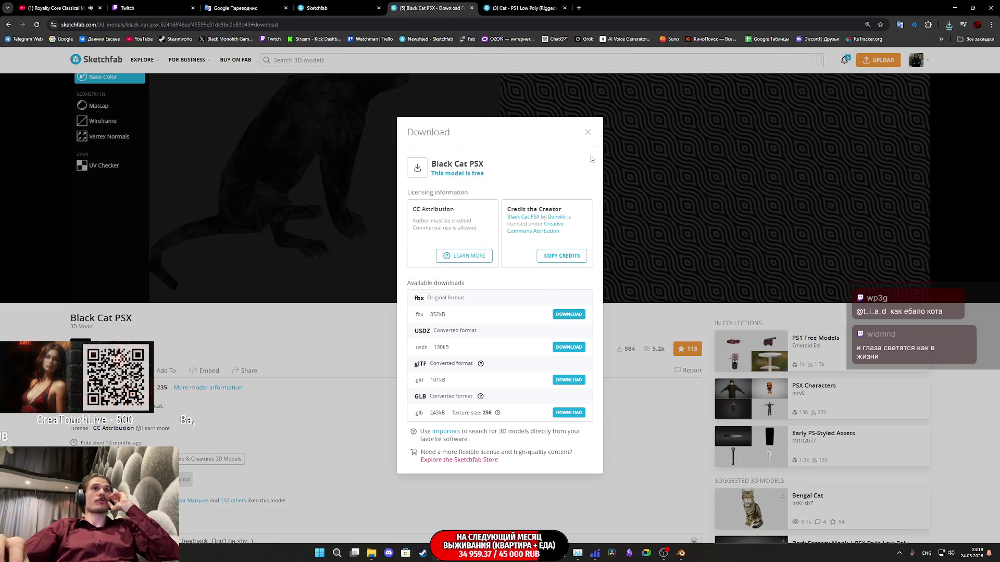
click(588, 133)
click(251, 448)
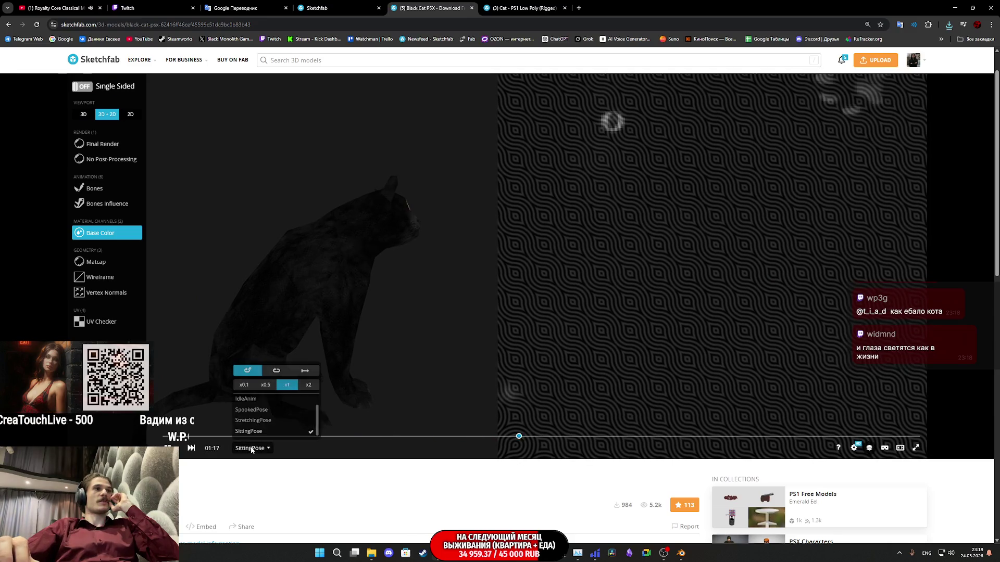
Play the IdleAnim animation in wireframe, then return to the Blender window
click(269, 415)
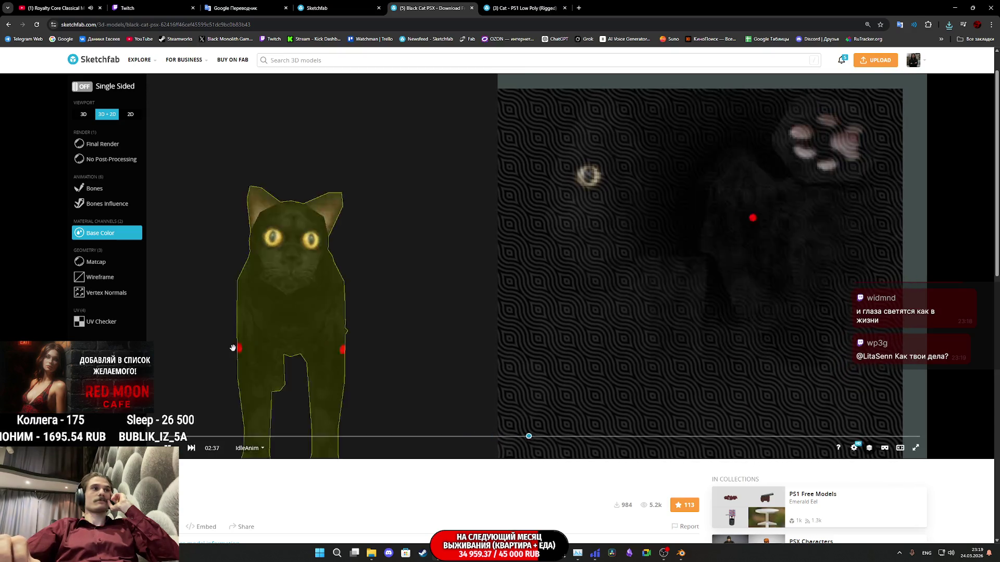
click(97, 281)
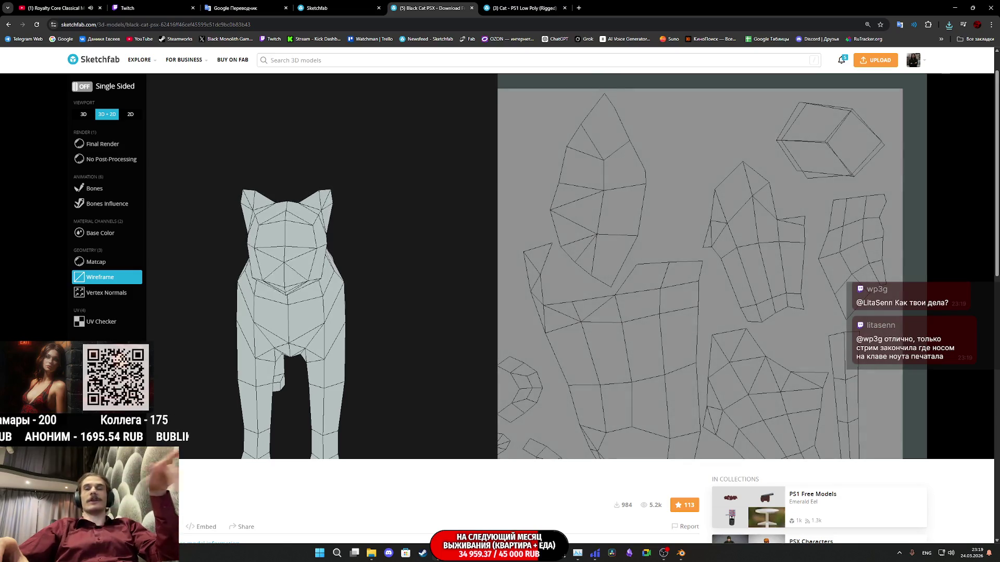
mouse_move(682, 552)
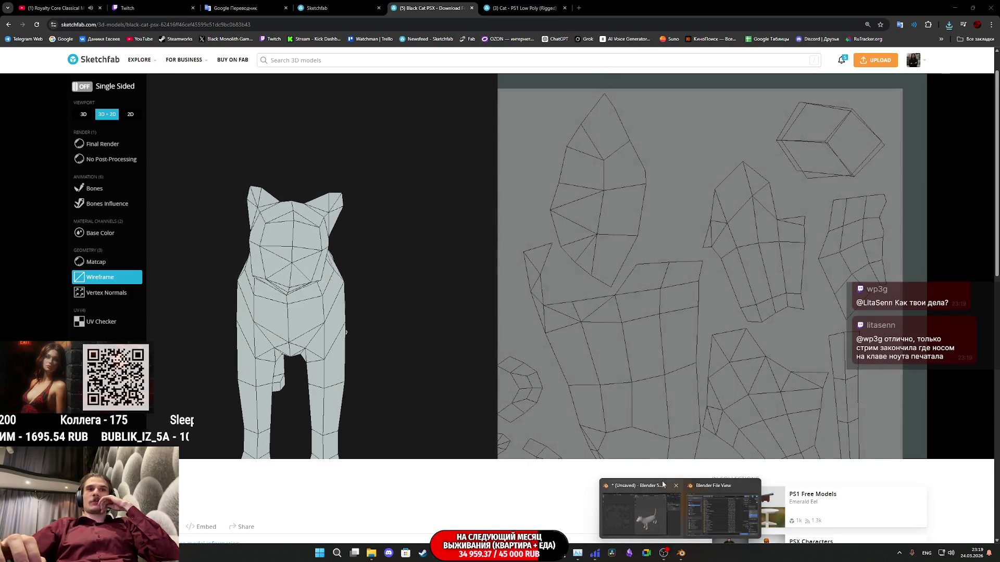
click(608, 508)
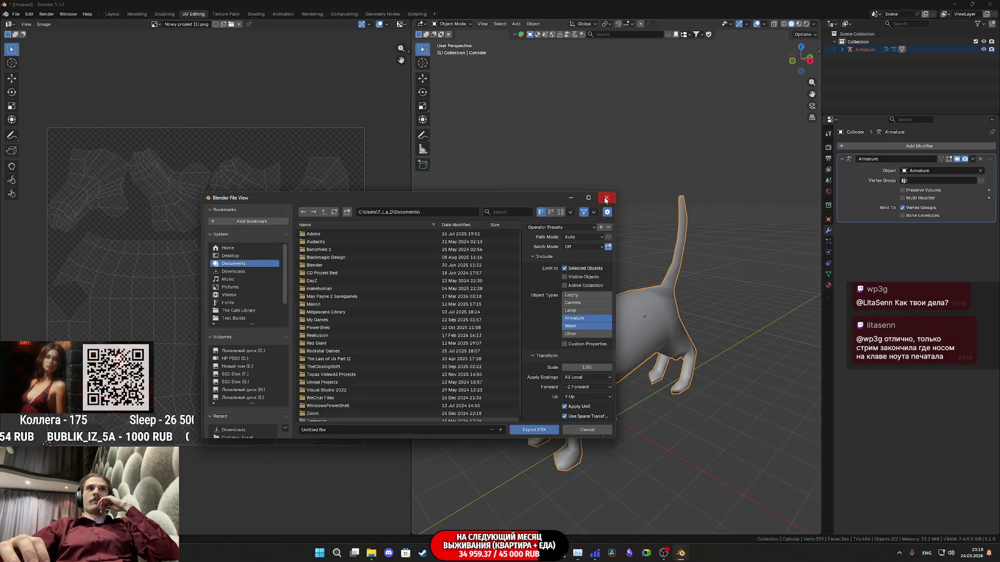
Close the FBX export dialog and start a new General file without saving the cat
click(605, 200)
mouse_move(598, 312)
middle_down()
mouse_move(630, 323)
mouse_move(598, 332)
middle_up()
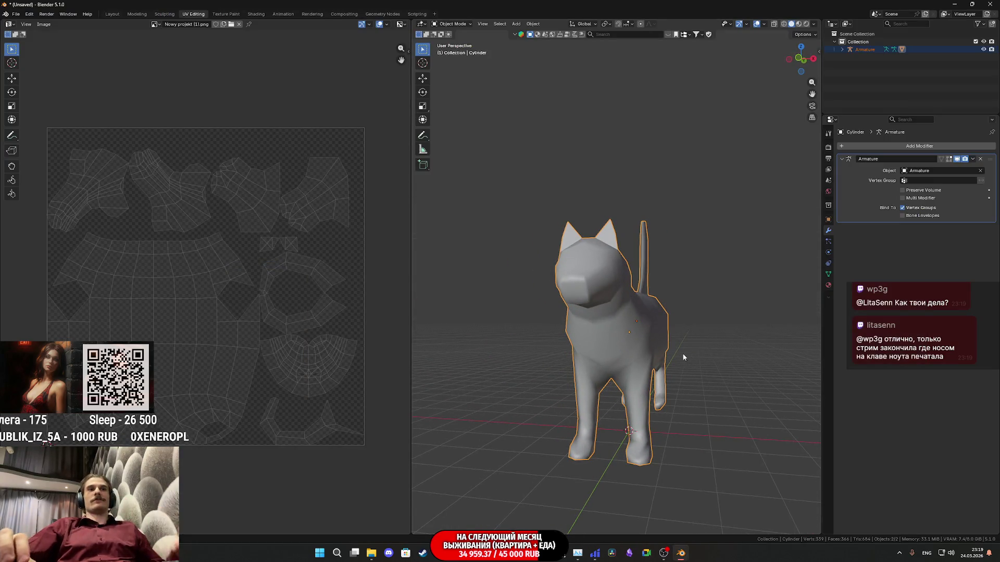
click(15, 14)
mouse_move(53, 25)
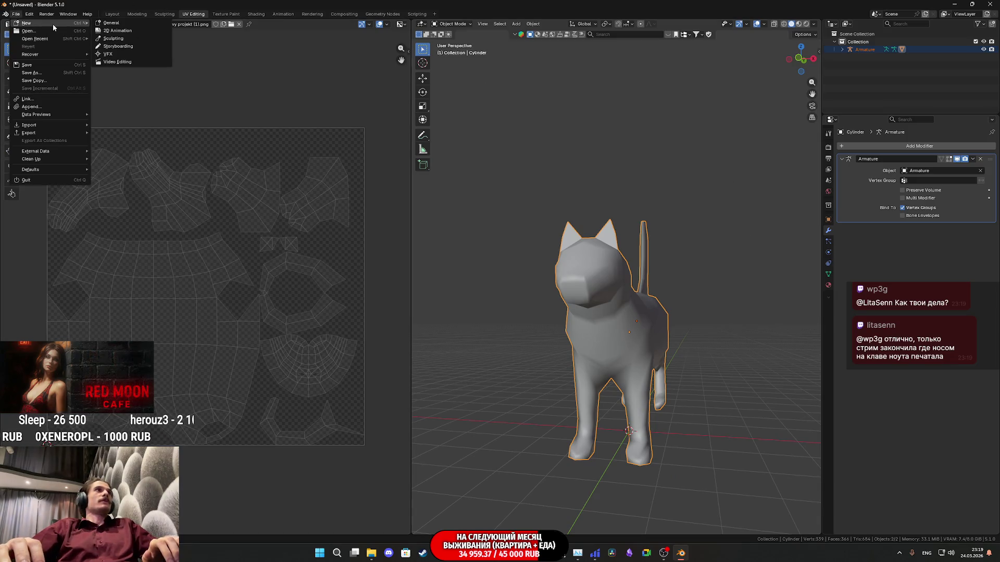
click(125, 25)
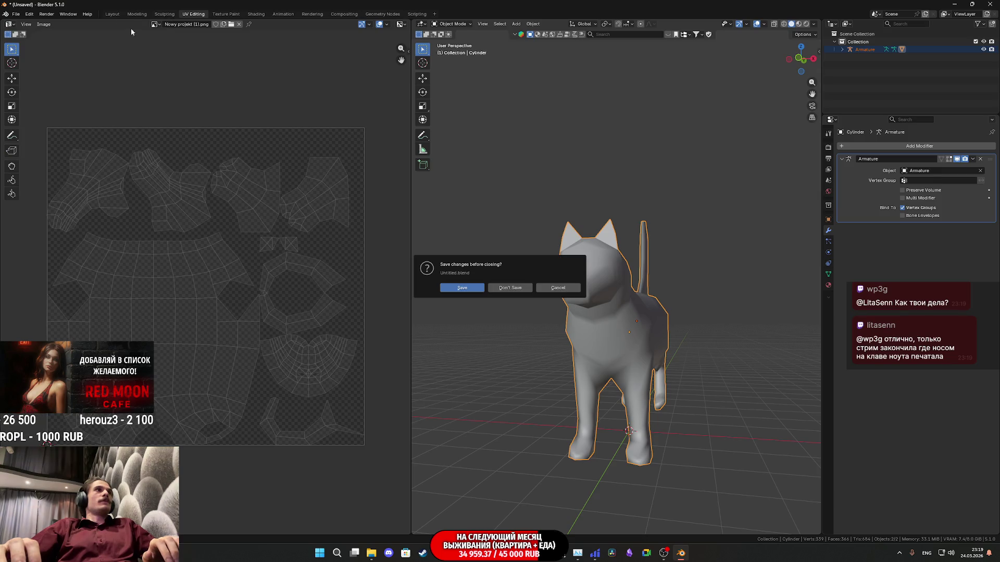
click(516, 290)
Delete the default cube, camera and light, then switch to File Explorer
key(a)
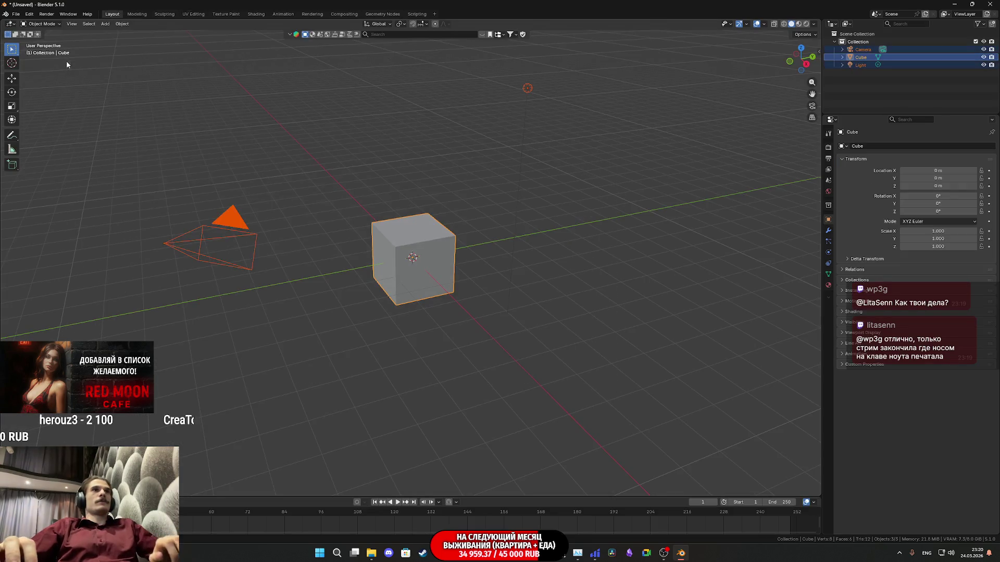
key(Delete)
key(alt+Tab)
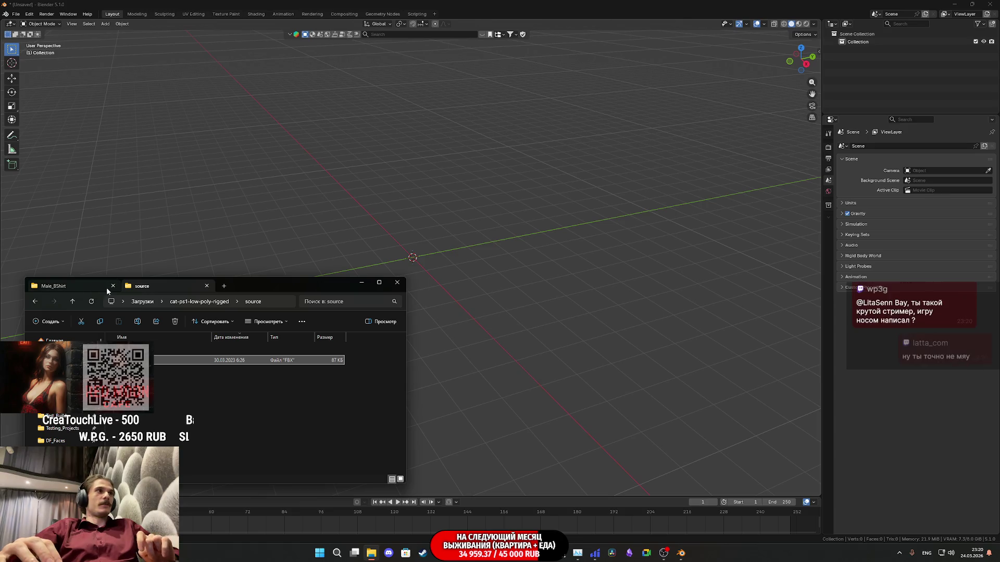
Extract the downloaded black-cat-psx zip in Загрузки and open the extracted folder
click(142, 302)
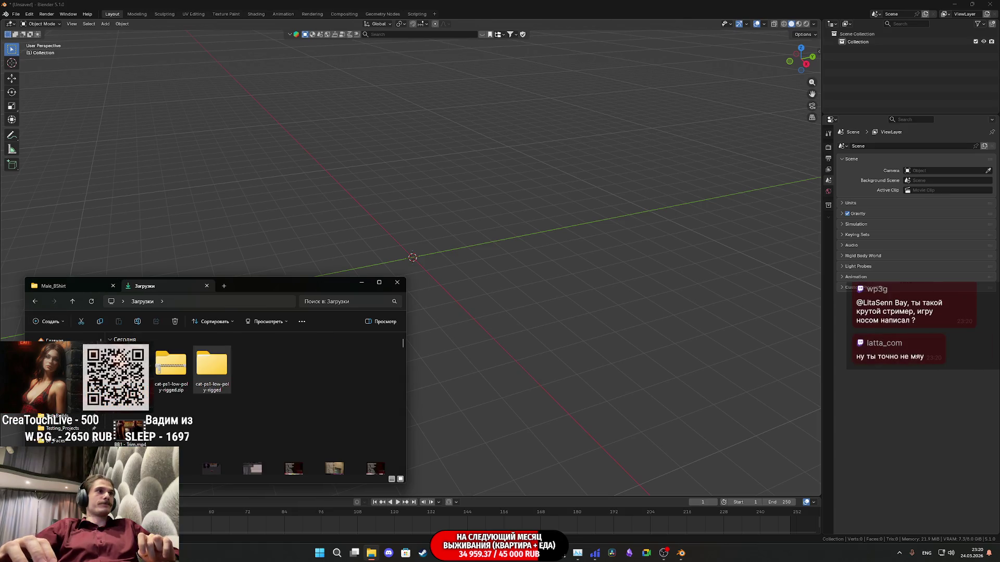
right_click(170, 368)
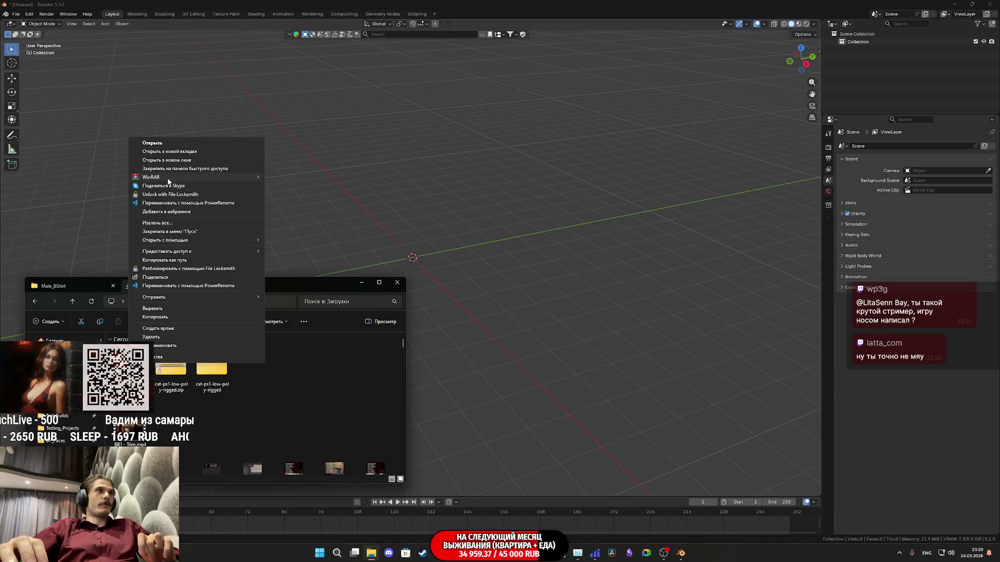
mouse_move(208, 177)
click(320, 183)
click(530, 364)
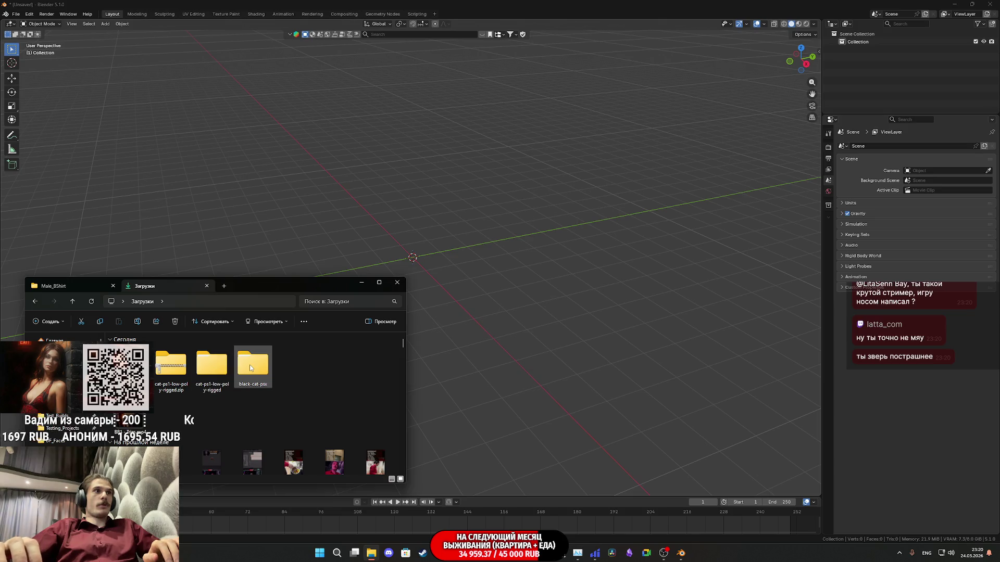
double_click(224, 368)
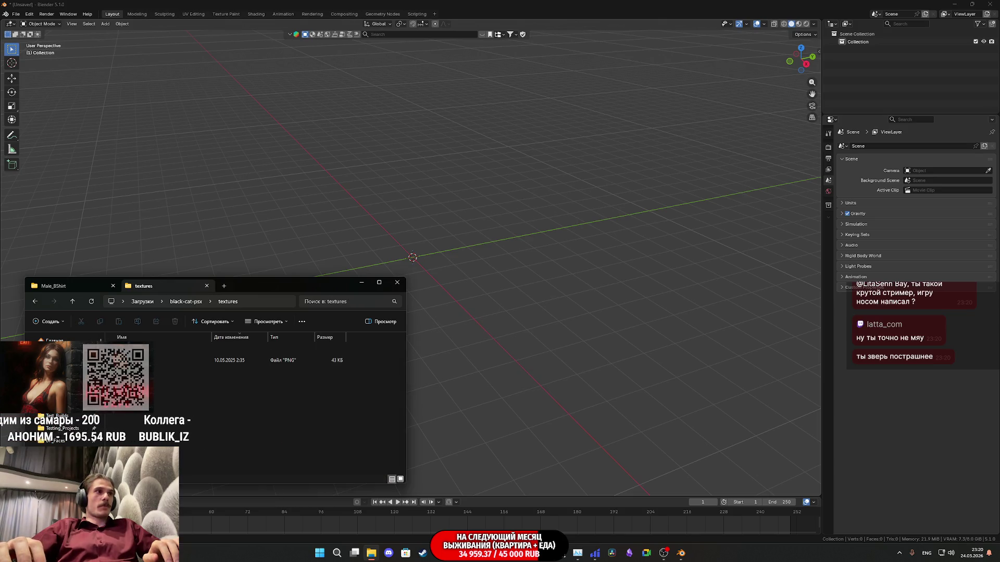
View BlackCat.png zoomed in and out, then go back to the black-cat-psx folder
double_click(313, 360)
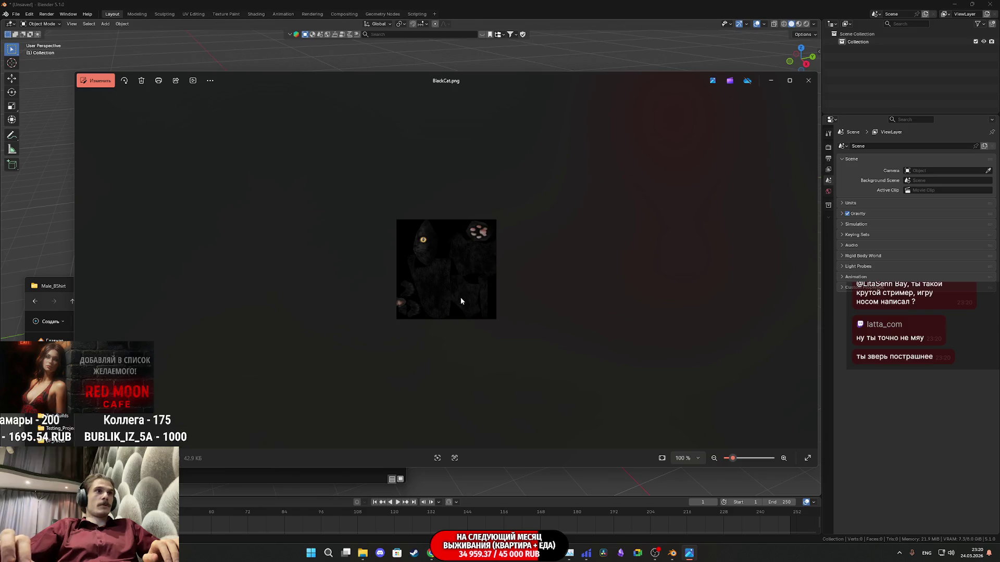
scroll(447, 263, up, 5)
scroll(449, 266, down, 2)
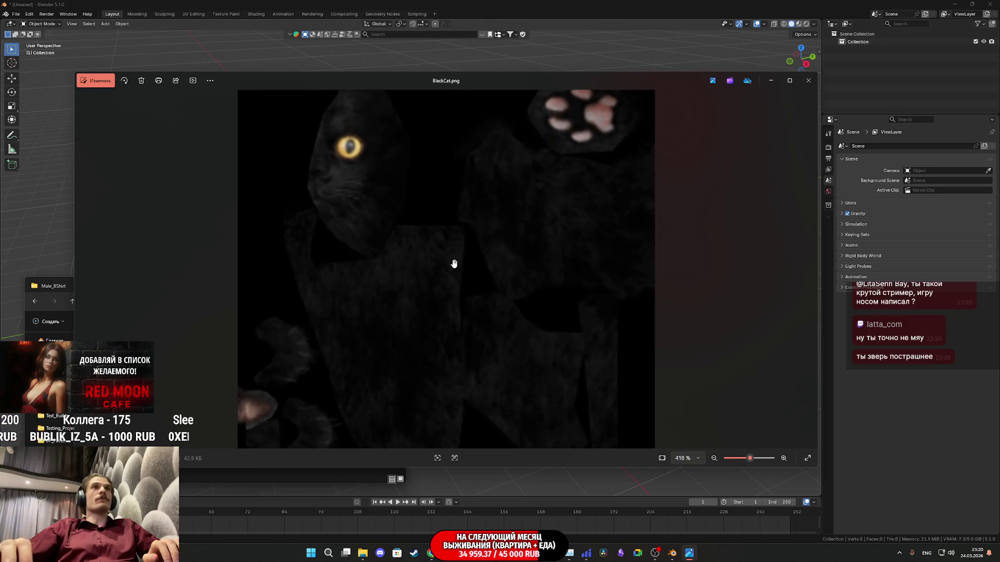
click(807, 80)
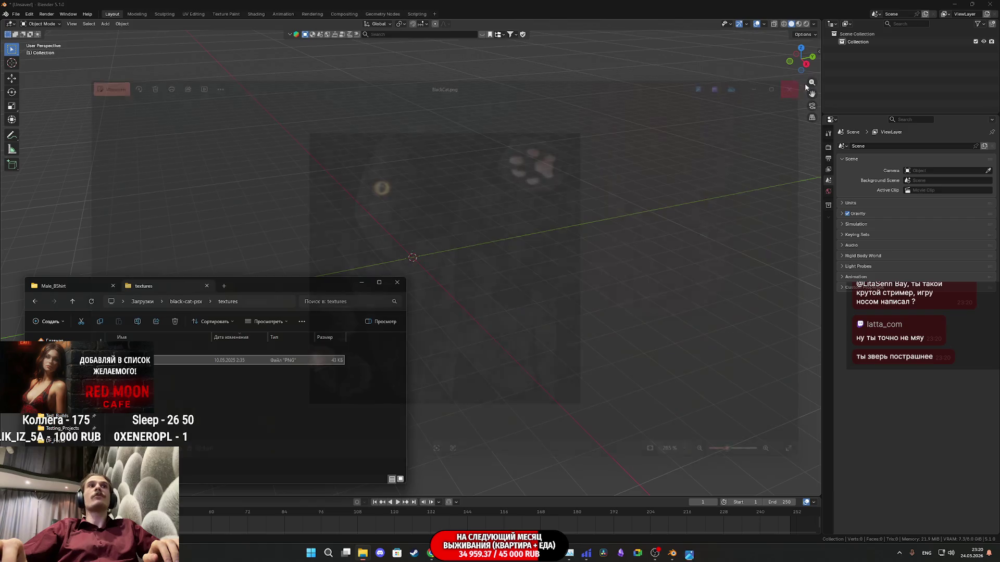
click(74, 302)
Import the cat FBX from the source folder into the empty scene
double_click(182, 360)
drag(182, 360, 482, 291)
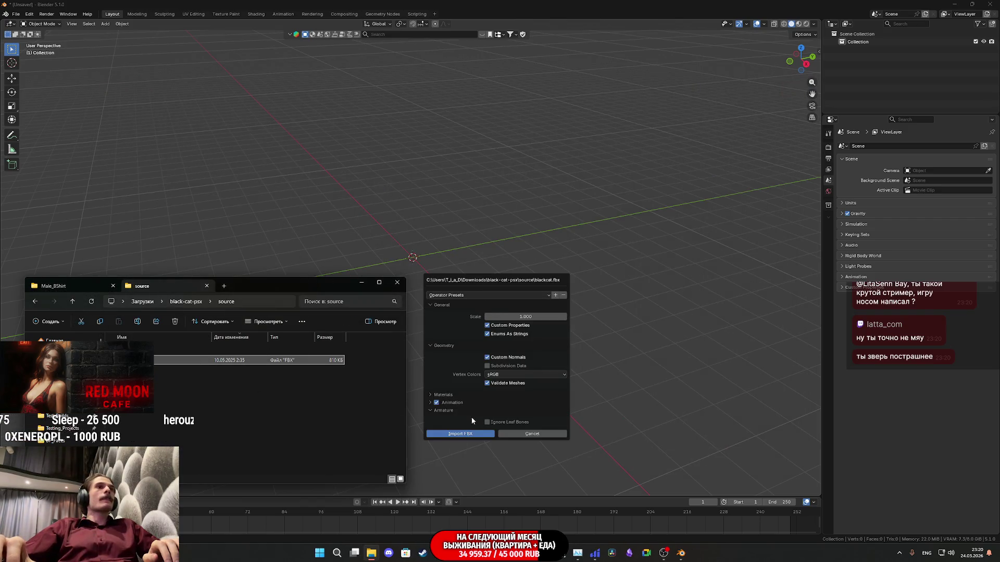
click(461, 434)
scroll(405, 248, up, 5)
mouse_move(404, 237)
middle_down()
mouse_move(455, 226)
mouse_move(474, 267)
mouse_move(598, 297)
mouse_move(594, 284)
middle_up()
scroll(479, 270, up, 3)
Select only the cat mesh and apply Shade Auto Smooth, then Shade Smooth
right_click(452, 244)
click(449, 273)
middle_drag(450, 273, 430, 258)
right_click(430, 258)
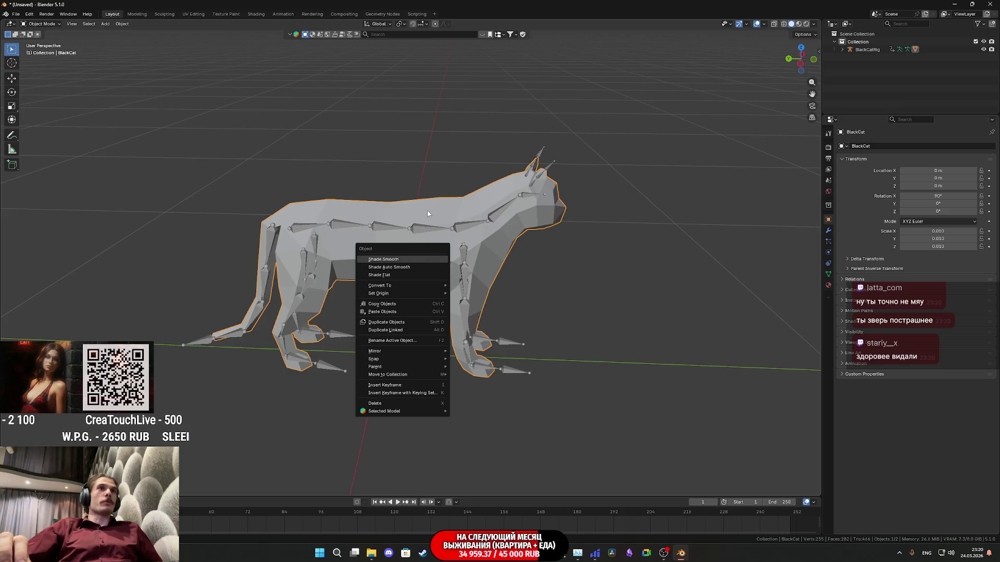
click(402, 268)
right_click(400, 251)
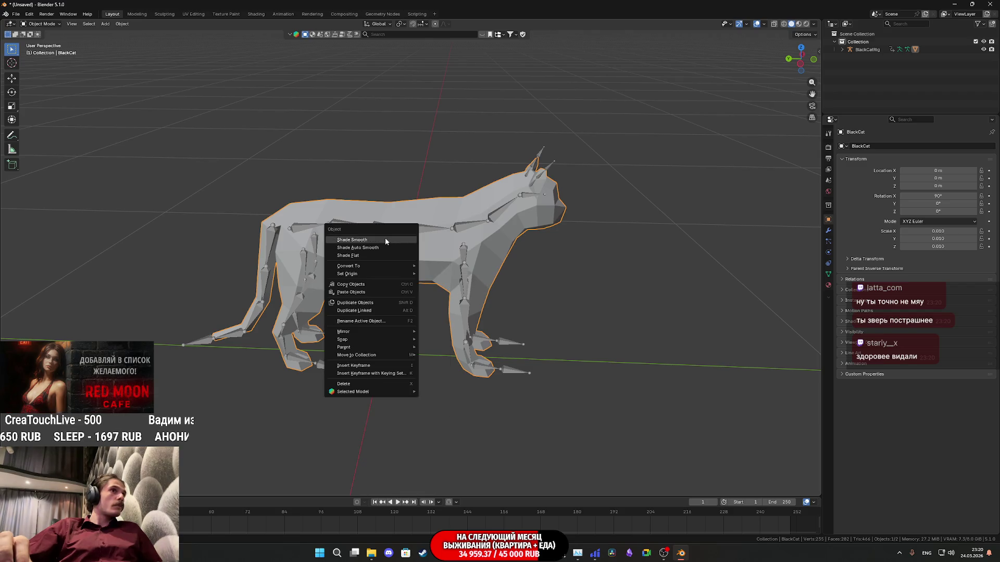
click(385, 240)
right_click(401, 255)
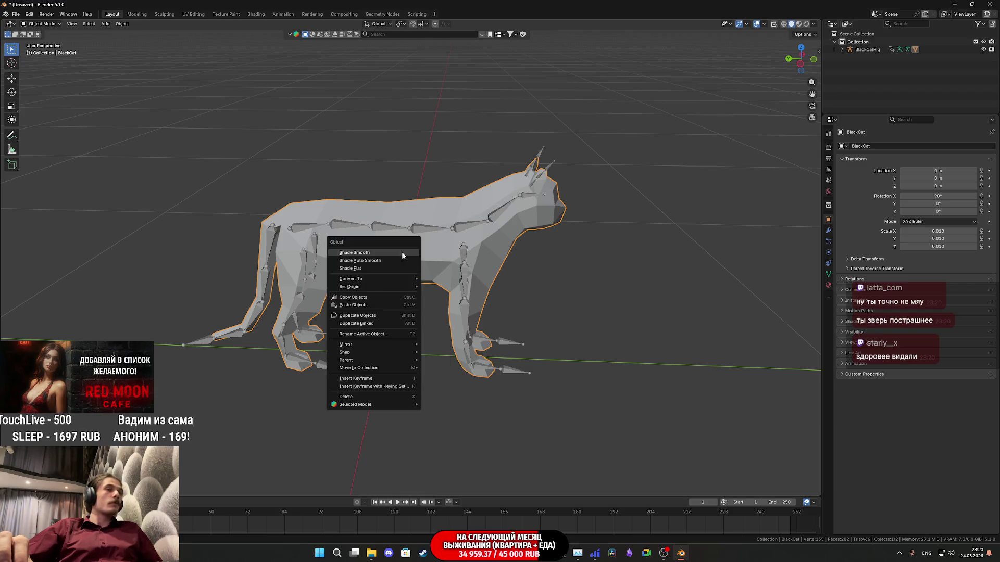
click(415, 222)
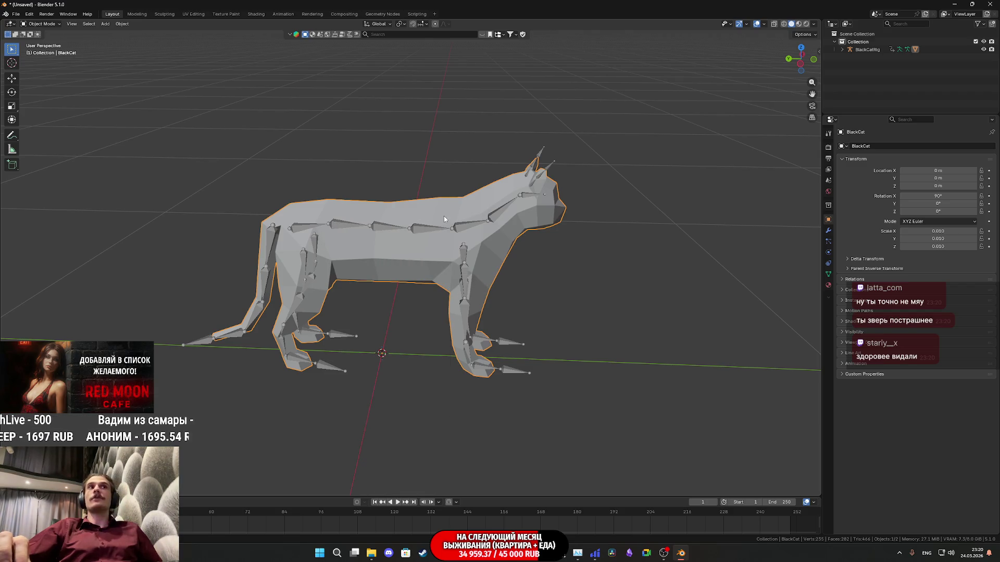
Add a Weighted Normal modifier to the cat, leaving Keep Sharp off
click(828, 274)
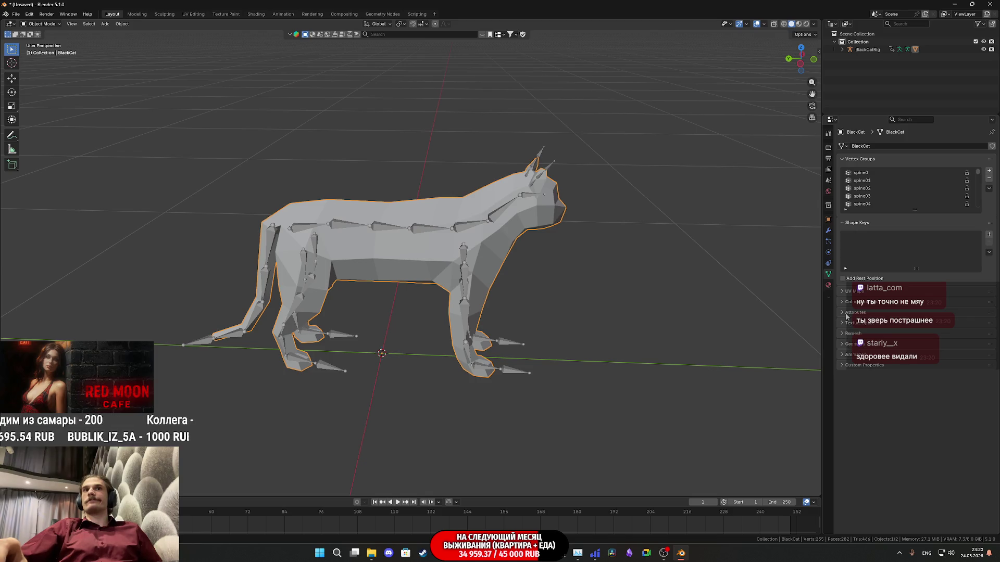
click(827, 232)
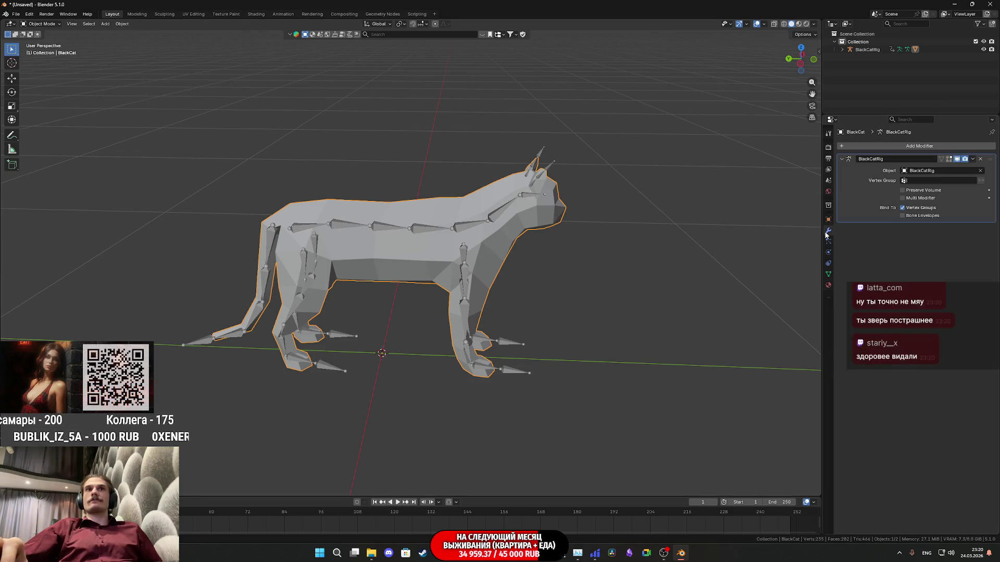
right_click(429, 220)
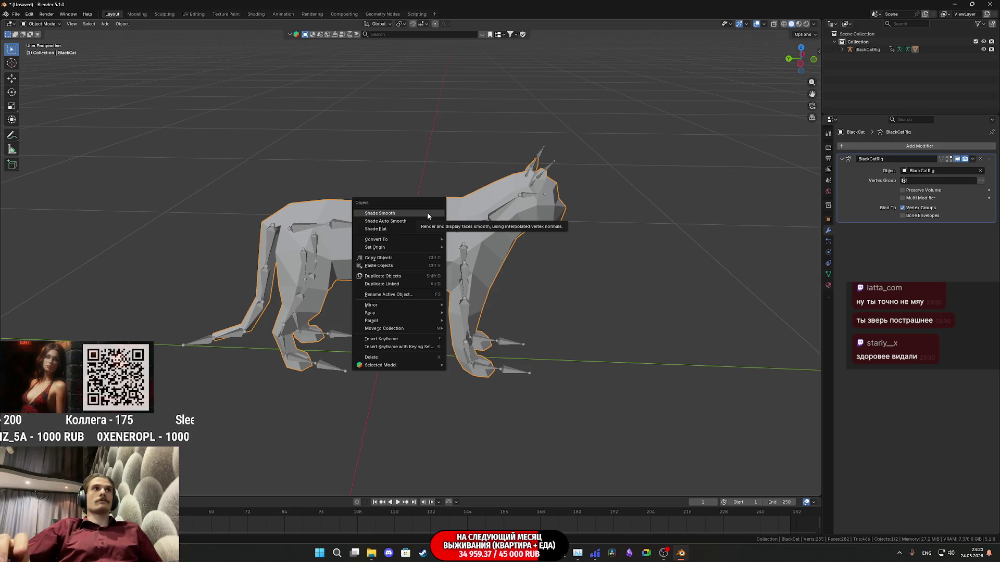
key(Escape)
click(924, 146)
mouse_move(923, 146)
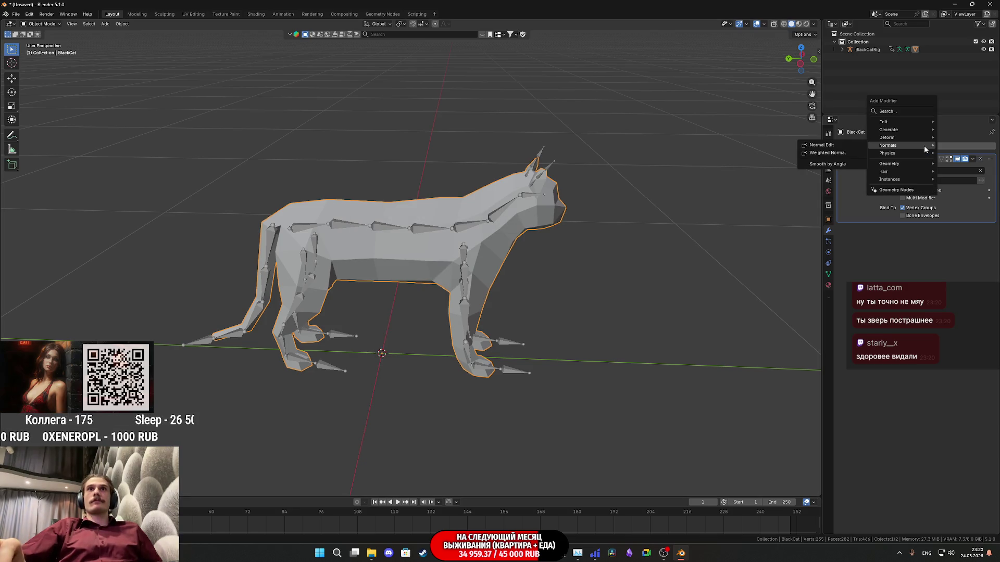
click(827, 152)
mouse_move(469, 245)
middle_down()
mouse_move(419, 243)
mouse_move(421, 263)
mouse_move(384, 272)
middle_up()
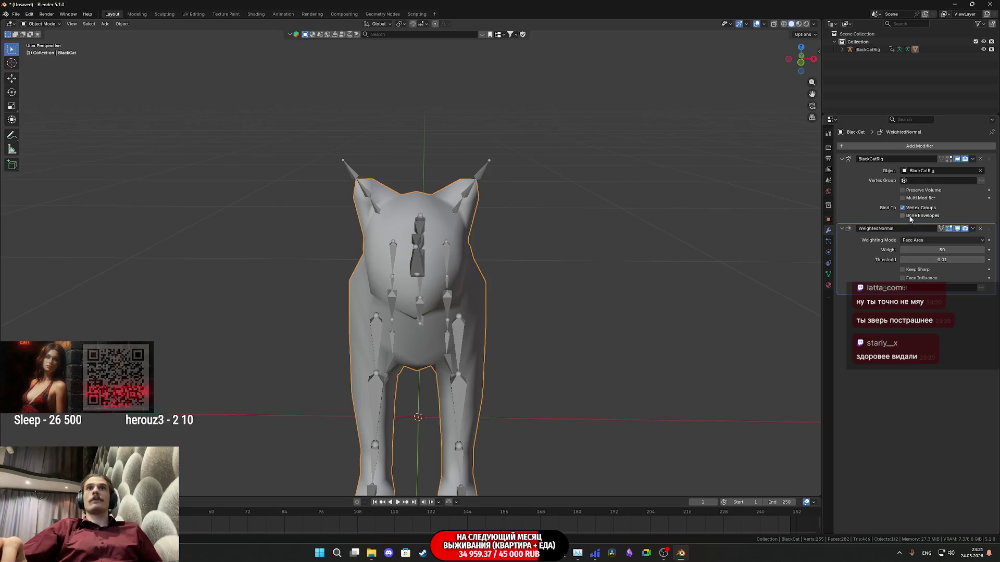
click(903, 270)
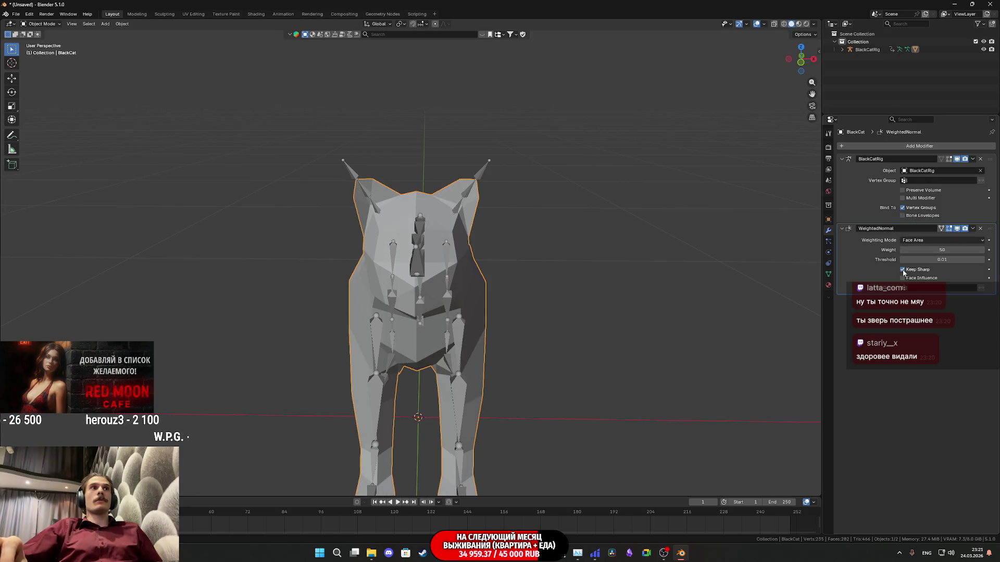
click(903, 270)
In Edit Mode, select the whole mesh and clear all sharp edges
mouse_move(528, 275)
middle_down()
mouse_move(489, 287)
mouse_move(528, 299)
mouse_move(536, 248)
middle_up()
key(Tab)
scroll(529, 299, down, 3)
scroll(453, 252, up, 5)
key(a)
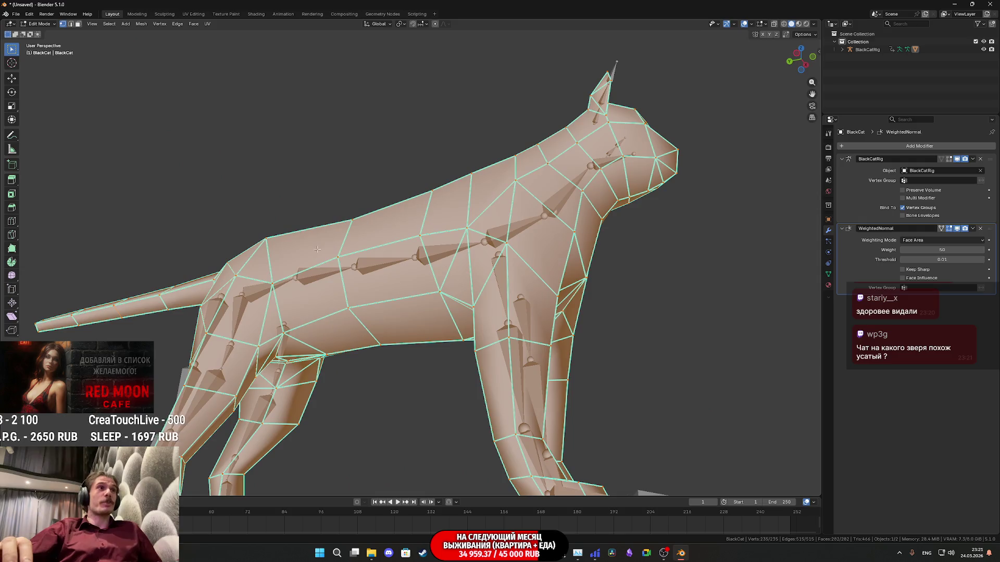
right_click(298, 356)
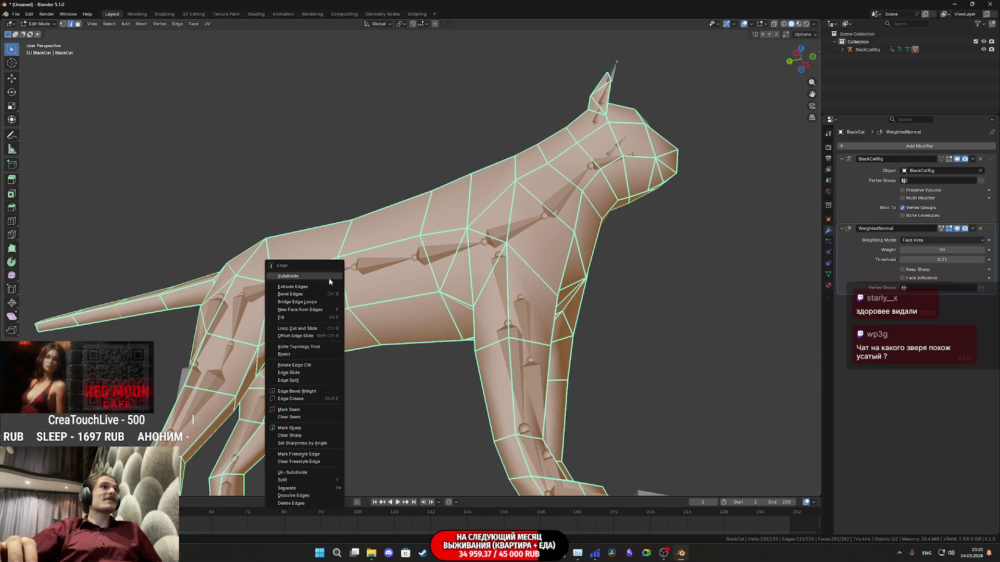
click(293, 441)
Select two edges on the cat's head and mark them sharp
middle_drag(365, 417, 515, 402)
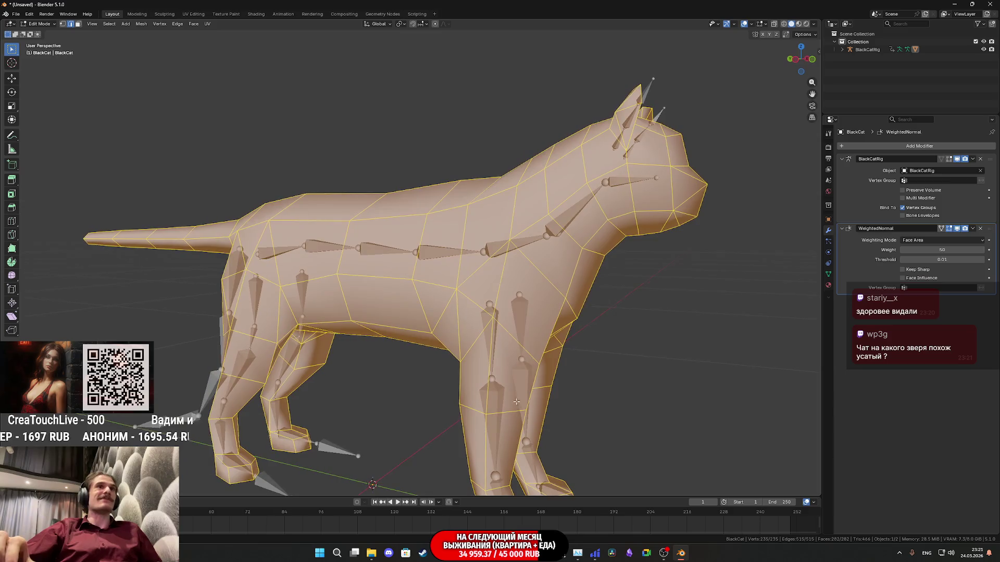
scroll(515, 329, up, 6)
scroll(500, 336, down, 5)
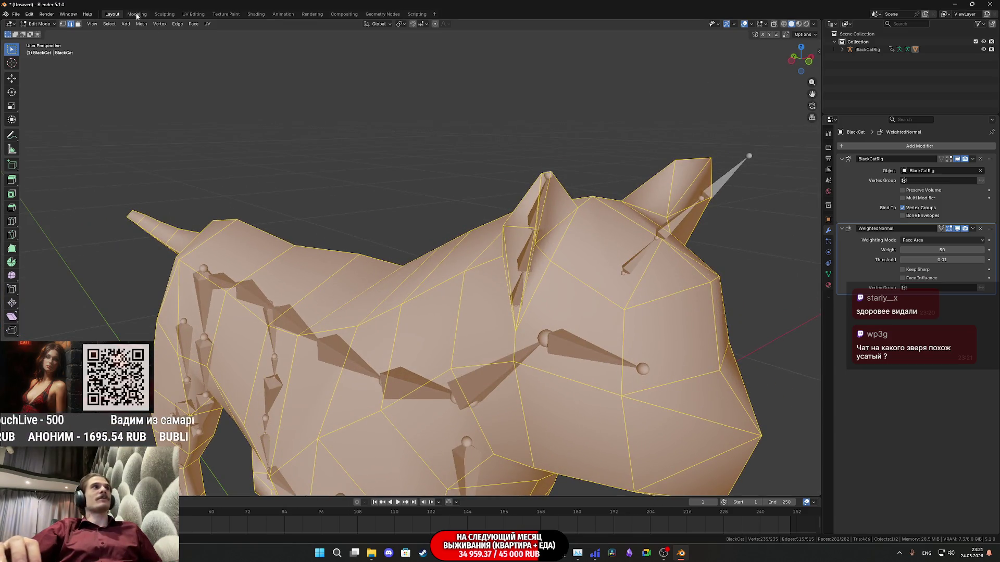
click(645, 291)
middle_drag(646, 291, 505, 287)
shift+click(285, 232)
middle_drag(285, 232, 566, 311)
mouse_move(535, 361)
middle_down()
mouse_move(461, 274)
mouse_move(474, 288)
mouse_move(397, 269)
mouse_move(366, 246)
mouse_move(373, 228)
middle_up()
key(ctrl+e)
click(445, 257)
Mark two more edges near the ear sharp and return to Object Mode
click(475, 288)
shift+click(361, 255)
right_click(376, 188)
click(376, 188)
mouse_move(376, 188)
middle_down()
mouse_move(394, 287)
mouse_move(417, 306)
mouse_move(392, 346)
mouse_move(502, 271)
mouse_move(391, 263)
mouse_move(527, 268)
mouse_move(552, 257)
mouse_move(304, 286)
mouse_move(383, 214)
mouse_move(301, 198)
mouse_move(311, 217)
mouse_move(328, 210)
middle_up()
key(Tab)
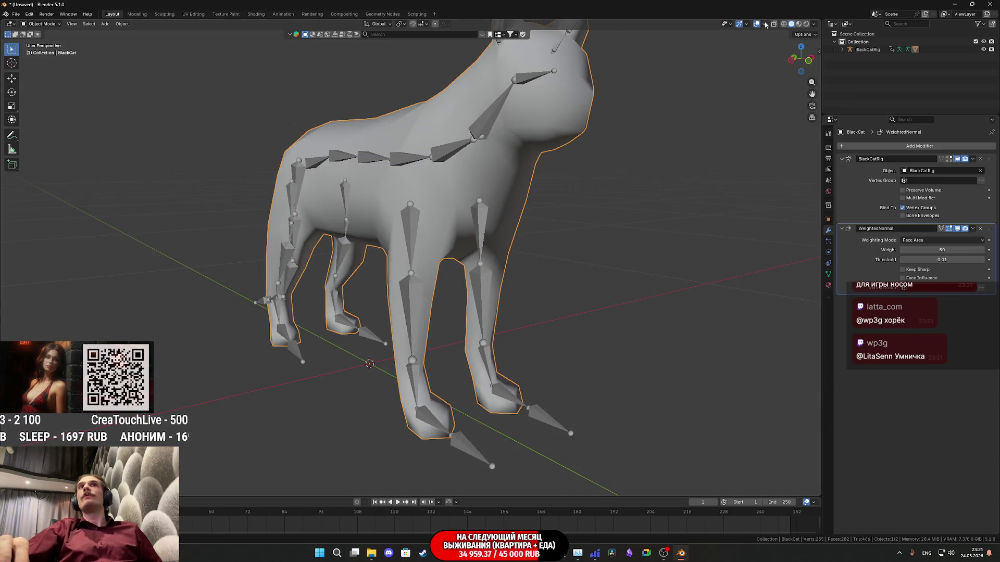
In Viewport Overlays, toggle the wireframe on and off and hide the Bones
click(765, 24)
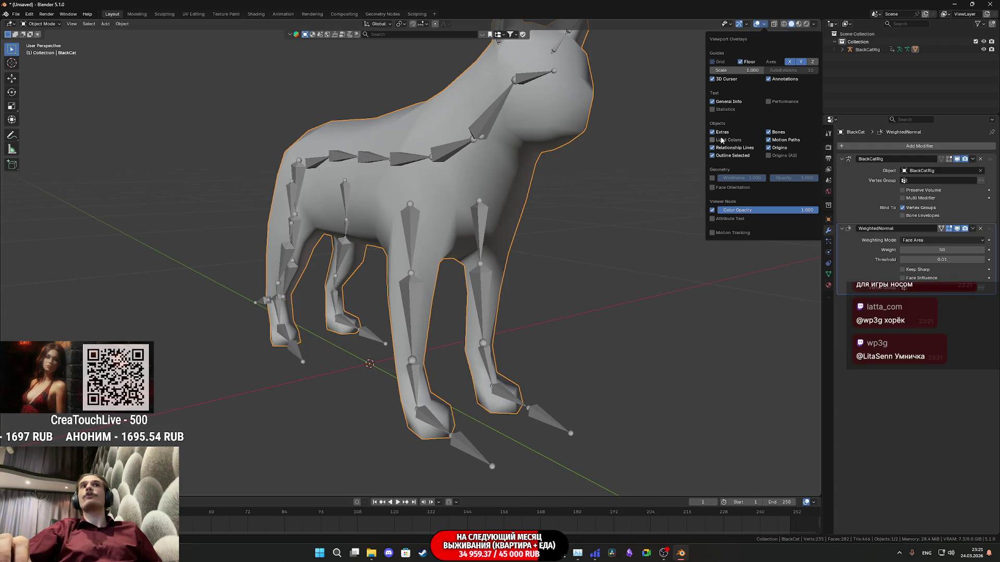
click(712, 178)
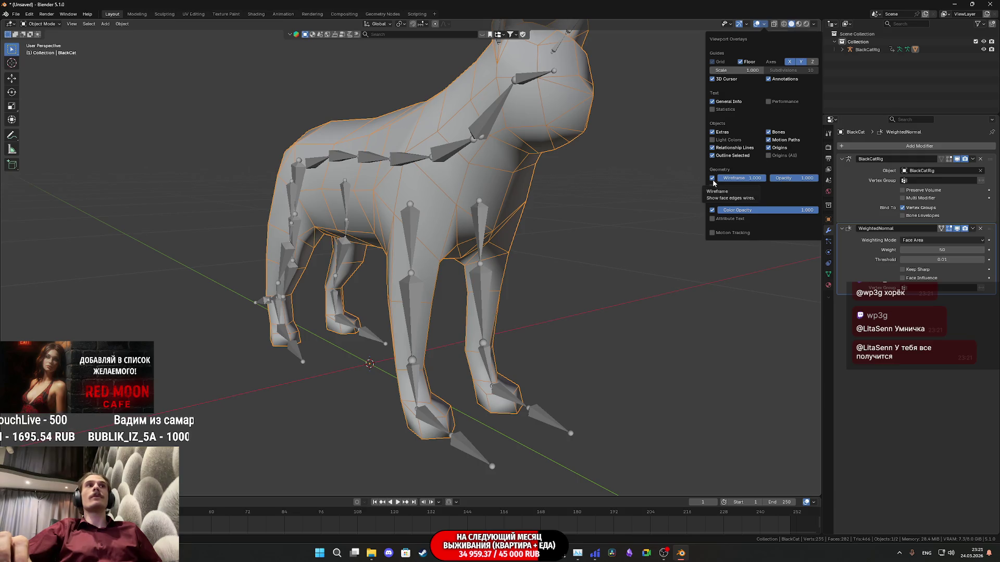
click(712, 178)
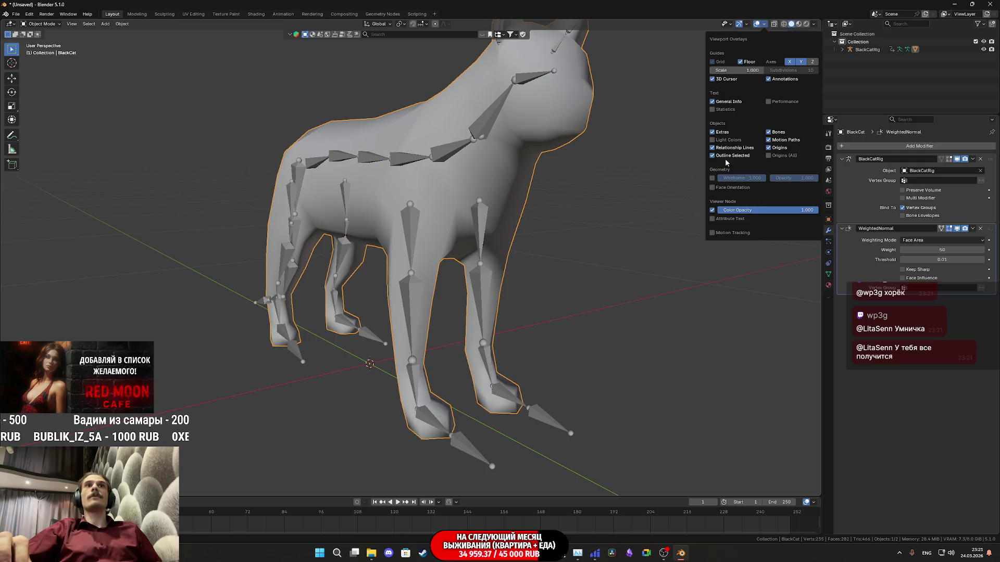
click(769, 133)
middle_drag(576, 224, 532, 250)
scroll(526, 239, up, 3)
Preview the cat in Material Preview shading, then switch back to Solid
key(z)
click(519, 286)
middle_drag(486, 279, 509, 267)
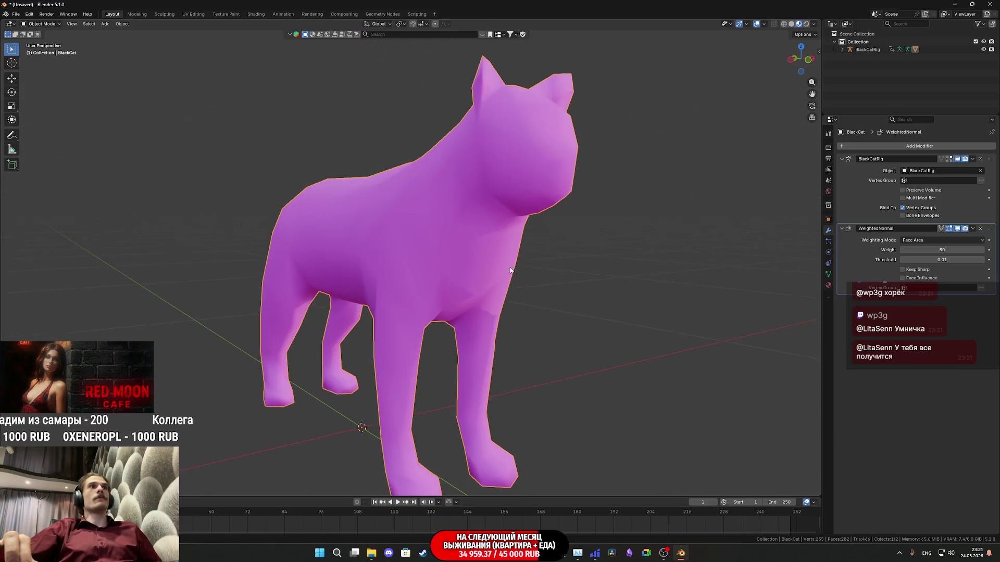
key(z)
click(566, 268)
middle_drag(578, 269, 564, 273)
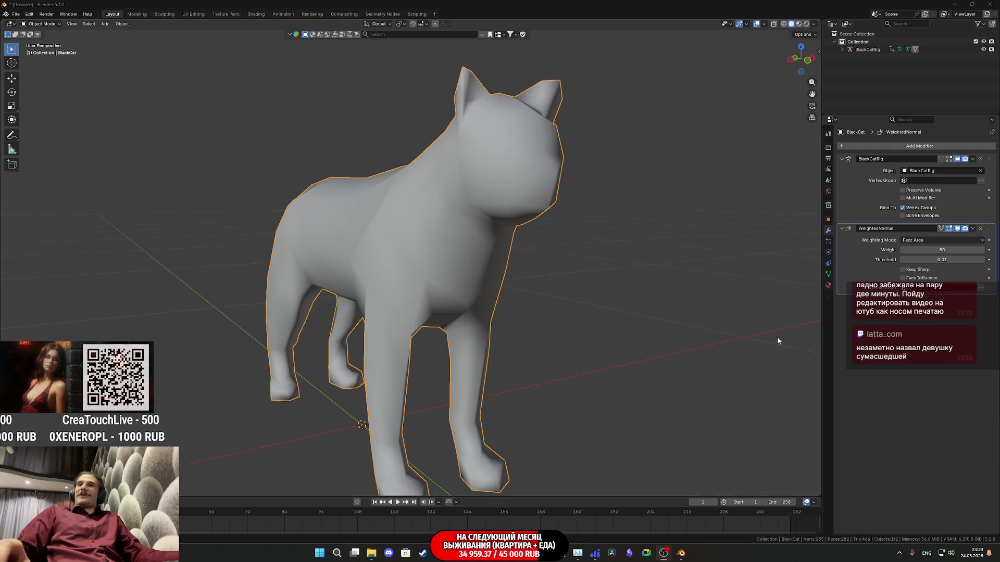
click(620, 310)
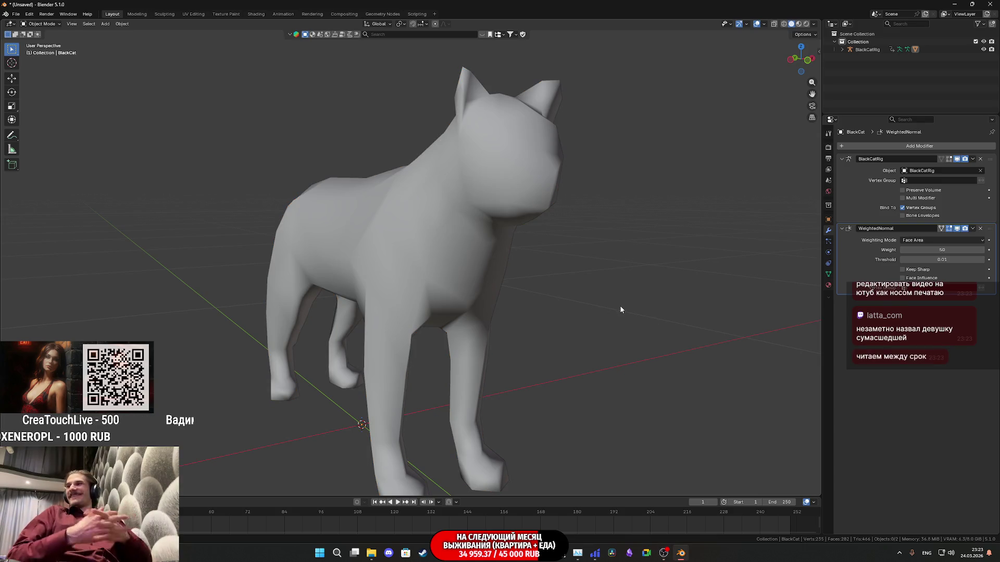
mouse_move(620, 310)
middle_down()
mouse_move(520, 293)
mouse_move(468, 308)
mouse_move(522, 290)
middle_up()
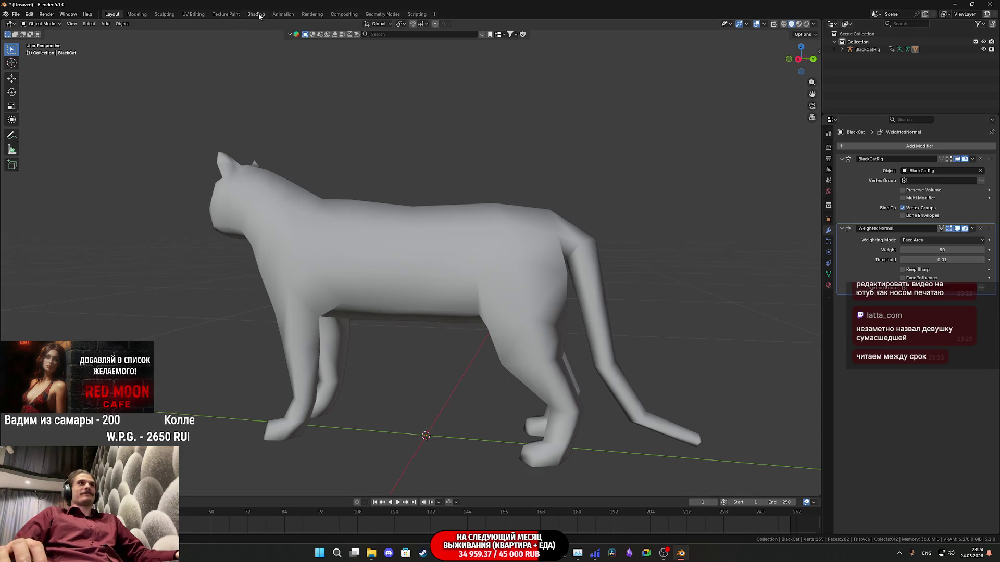
In the Animation workspace, select the cat's rig and expand then collapse its channels
click(283, 14)
scroll(574, 184, up, 10)
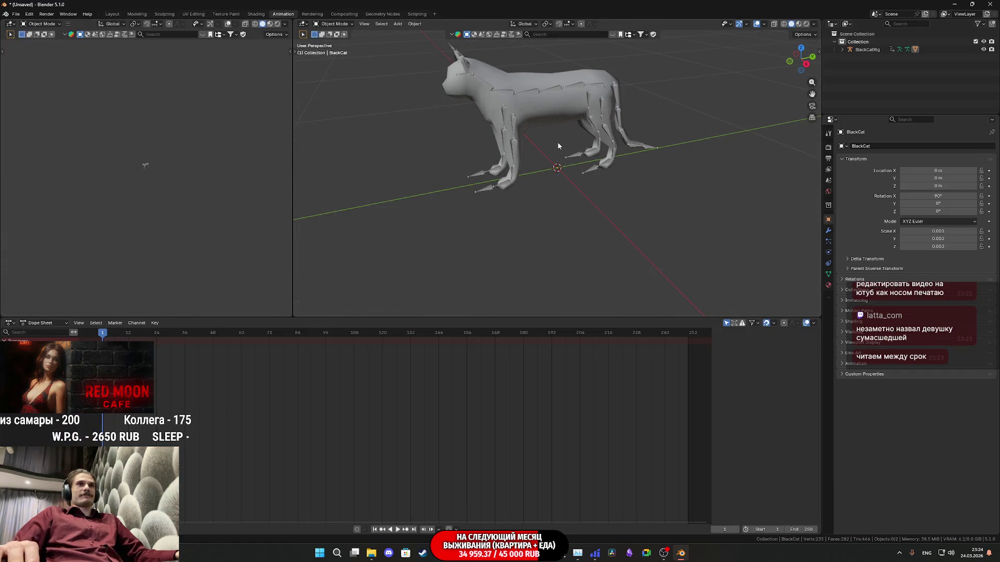
click(549, 93)
middle_drag(550, 96, 542, 106)
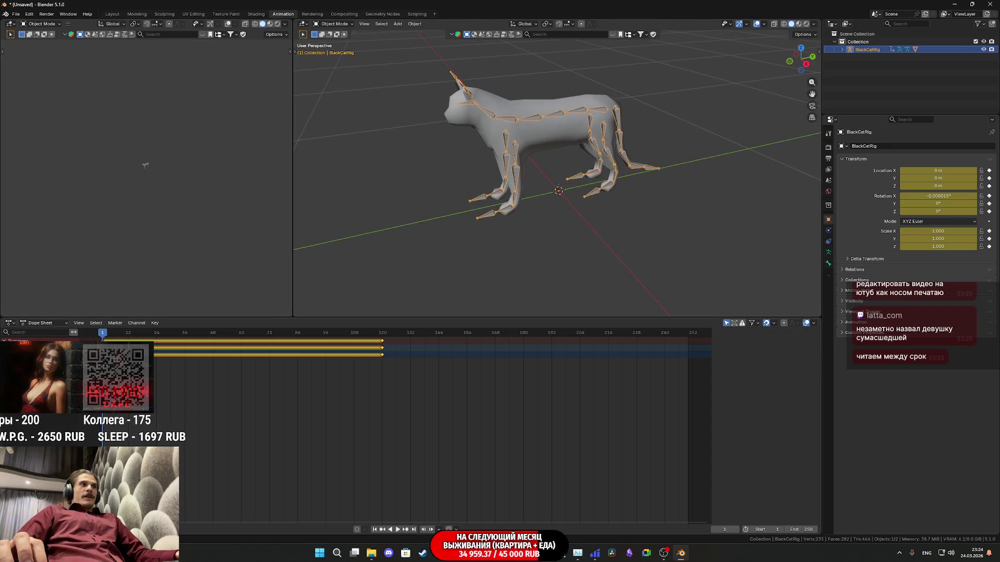
key(n)
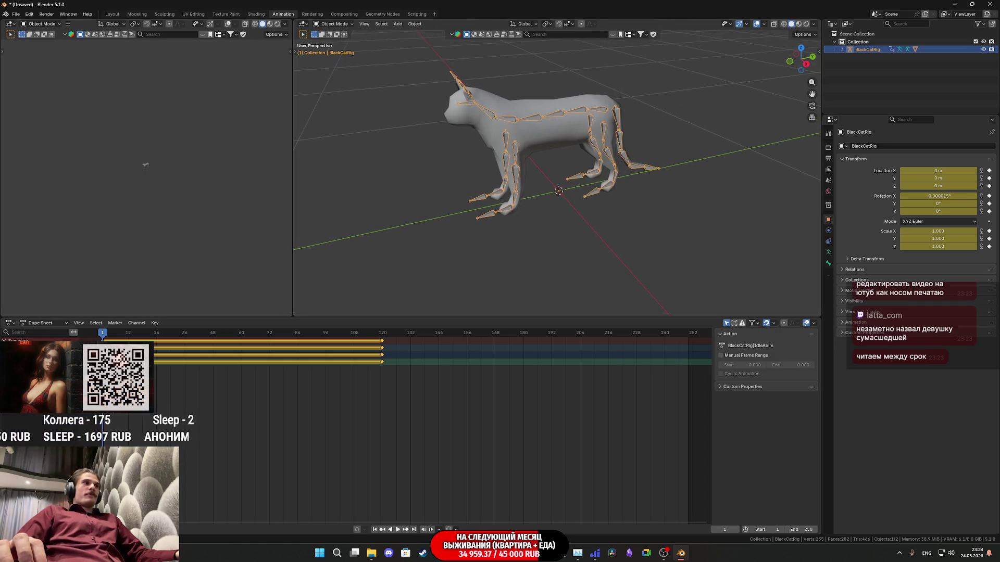
key(ctrl+KP_Add)
key(ctrl+KP_Subtract)
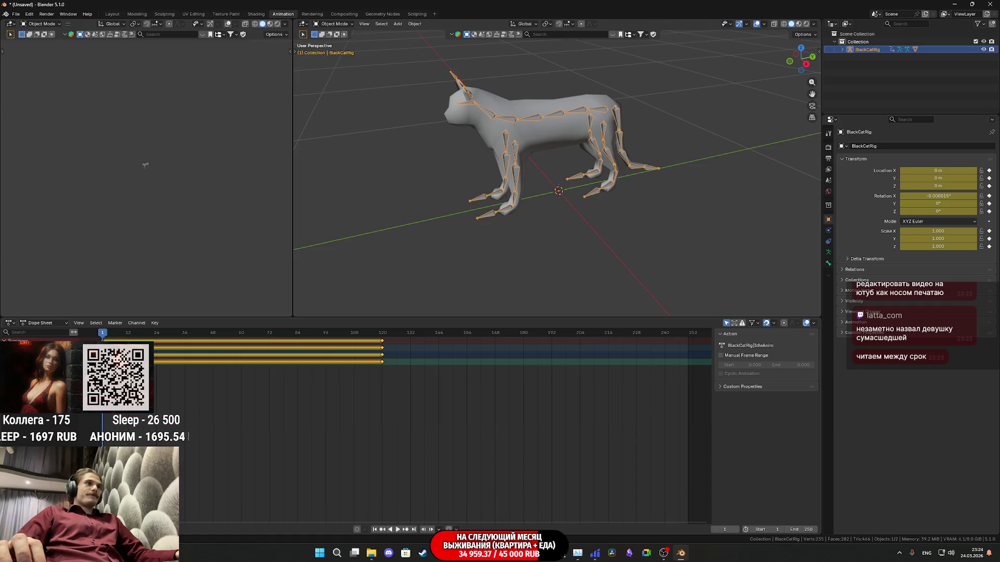
Switch the bottom editor through Drivers and Graph Editor to Nonlinear Animation
click(44, 322)
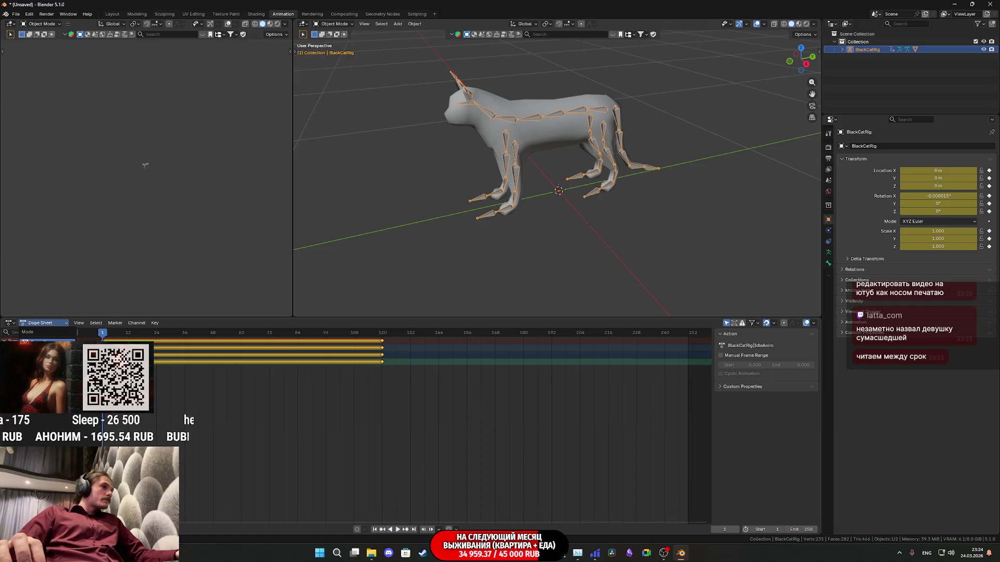
click(9, 322)
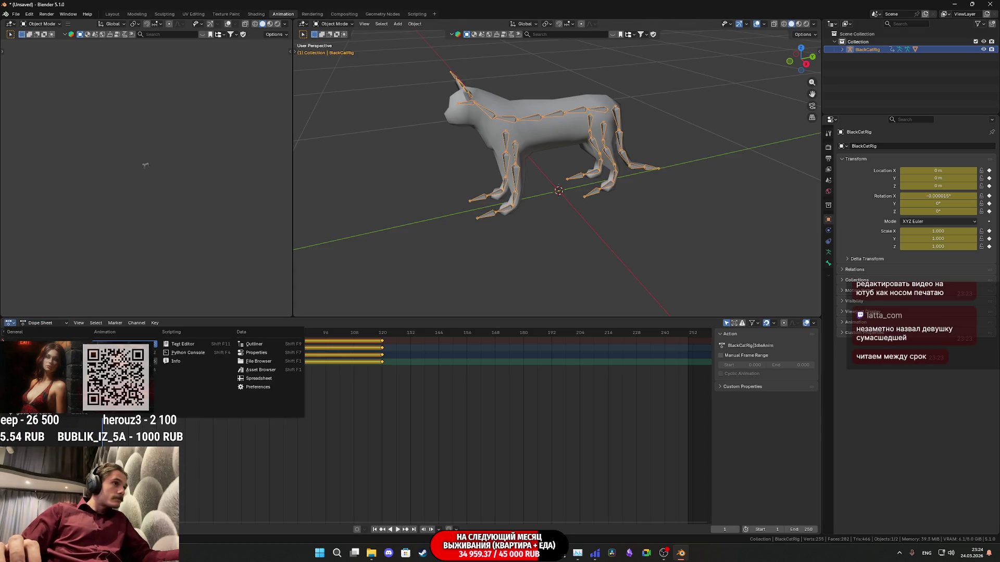
click(114, 361)
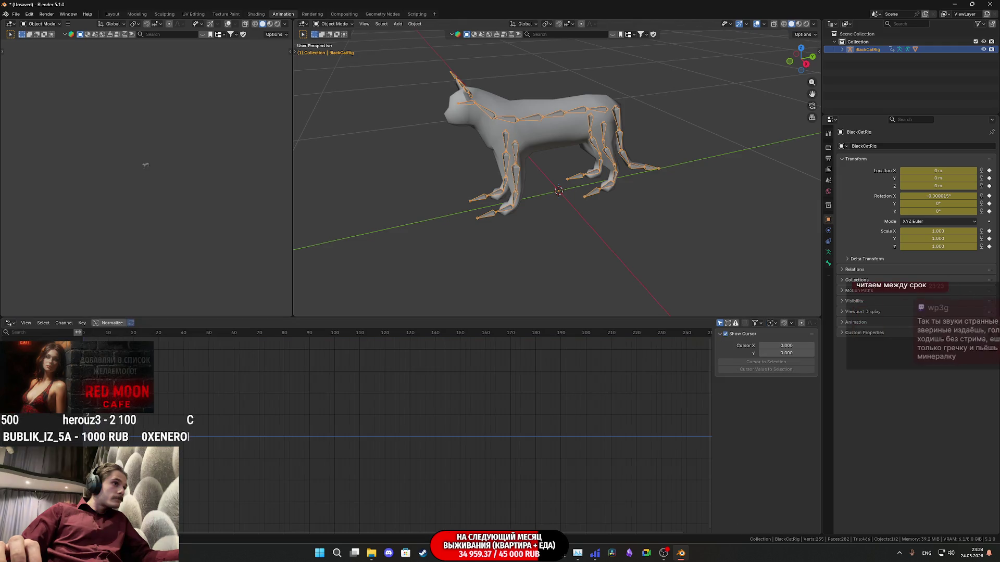
click(12, 324)
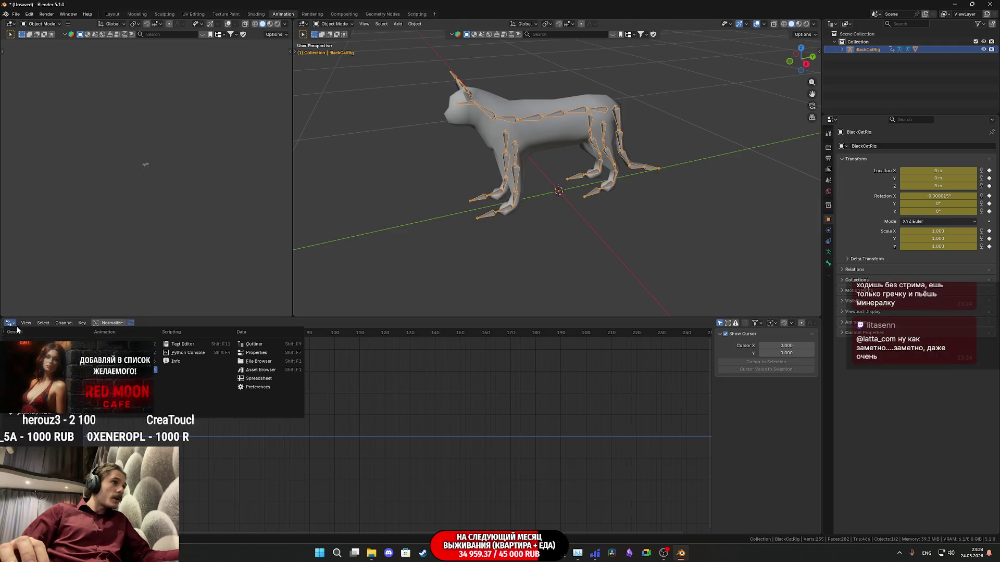
click(114, 361)
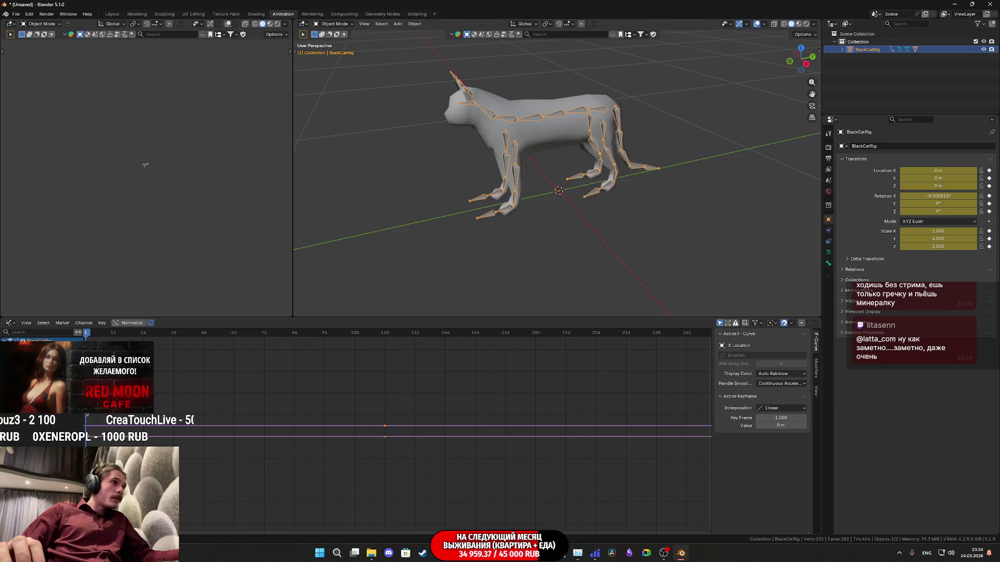
click(11, 323)
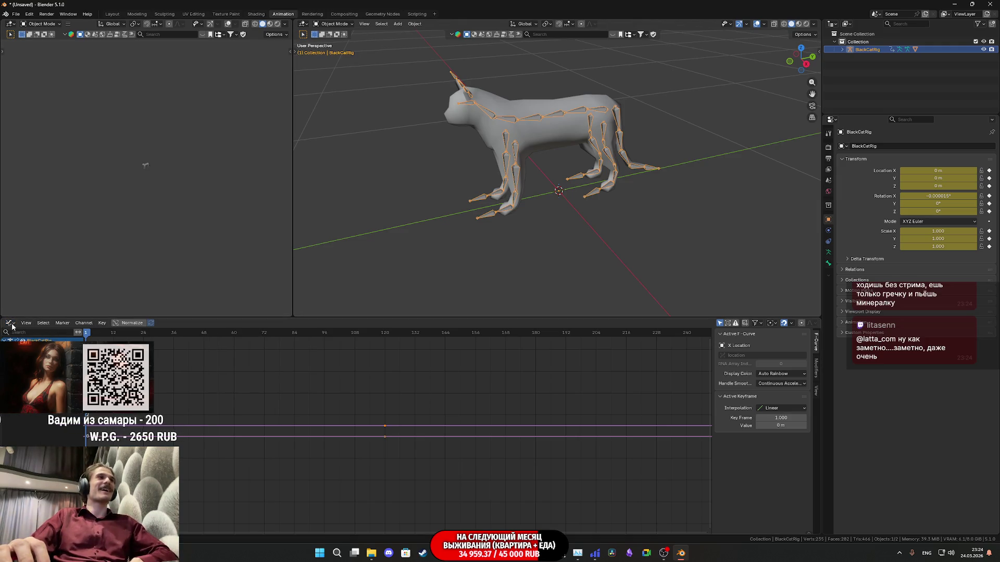
click(111, 378)
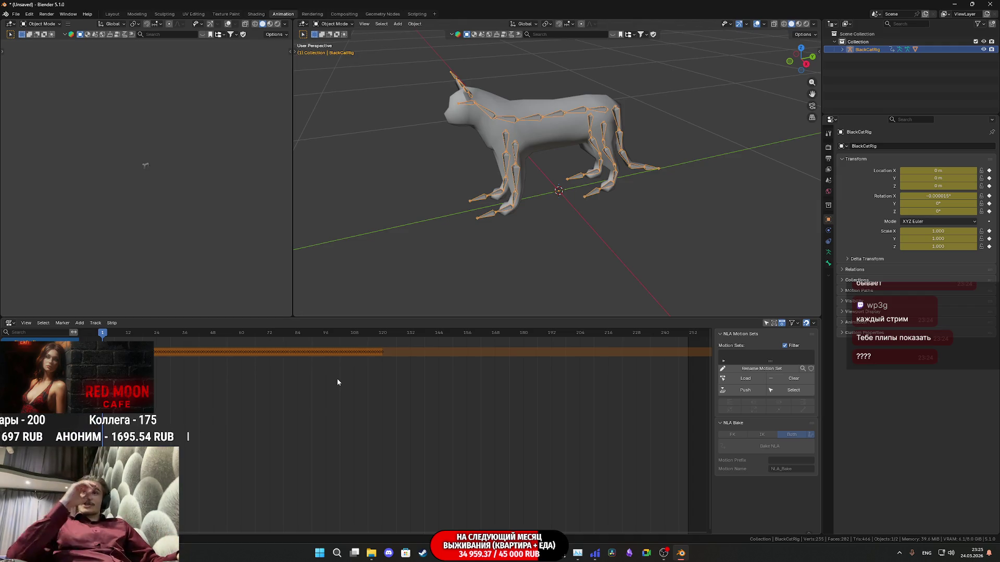
Inspect the cat rig's bones from front, head and side angles, then select the BlackCat mesh
mouse_move(536, 156)
middle_down()
mouse_move(558, 146)
mouse_move(593, 168)
mouse_move(542, 152)
mouse_move(559, 175)
middle_up()
scroll(593, 169, up, 5)
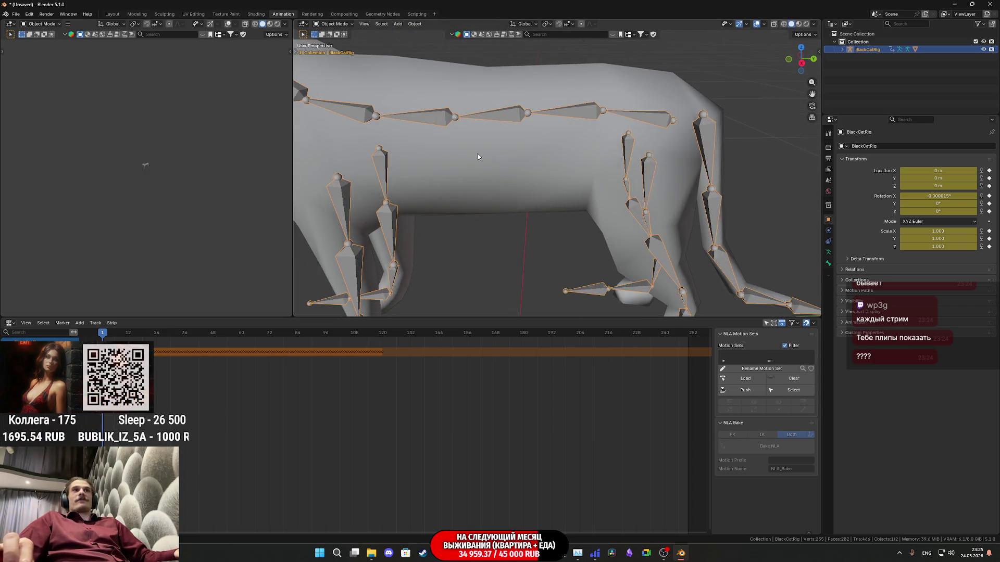
scroll(558, 175, up, 2)
scroll(559, 175, down, 5)
mouse_move(641, 212)
middle_down()
mouse_move(643, 190)
mouse_move(631, 203)
mouse_move(583, 205)
mouse_move(600, 204)
mouse_move(510, 179)
mouse_move(495, 191)
middle_up()
scroll(597, 205, down, 3)
scroll(551, 204, up, 2)
scroll(487, 176, up, 5)
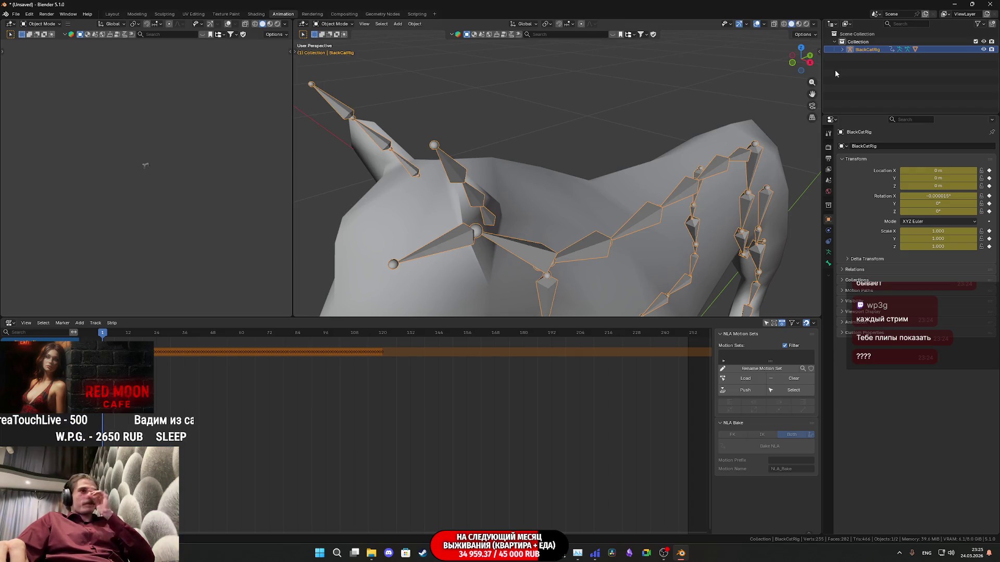
scroll(707, 213, down, 3)
mouse_move(707, 213)
middle_down()
mouse_move(635, 230)
mouse_move(487, 152)
mouse_move(619, 188)
mouse_move(548, 155)
mouse_move(599, 189)
middle_up()
scroll(636, 229, up, 2)
click(620, 146)
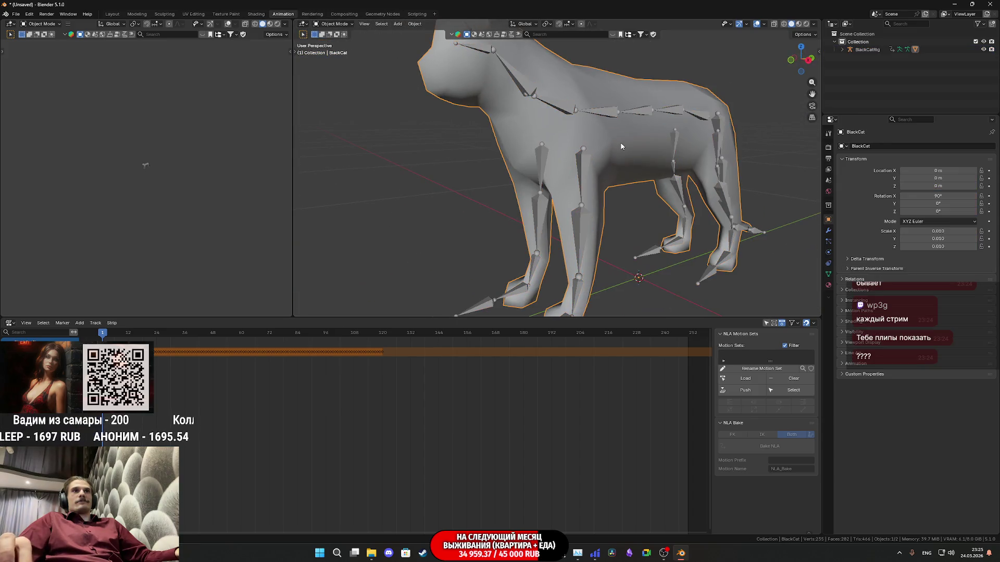
In the Layout workspace, enable Keep Sharp on the BlackCat's WeightedNormal modifier
click(112, 14)
mouse_move(359, 258)
middle_down()
mouse_move(474, 259)
mouse_move(484, 285)
middle_up()
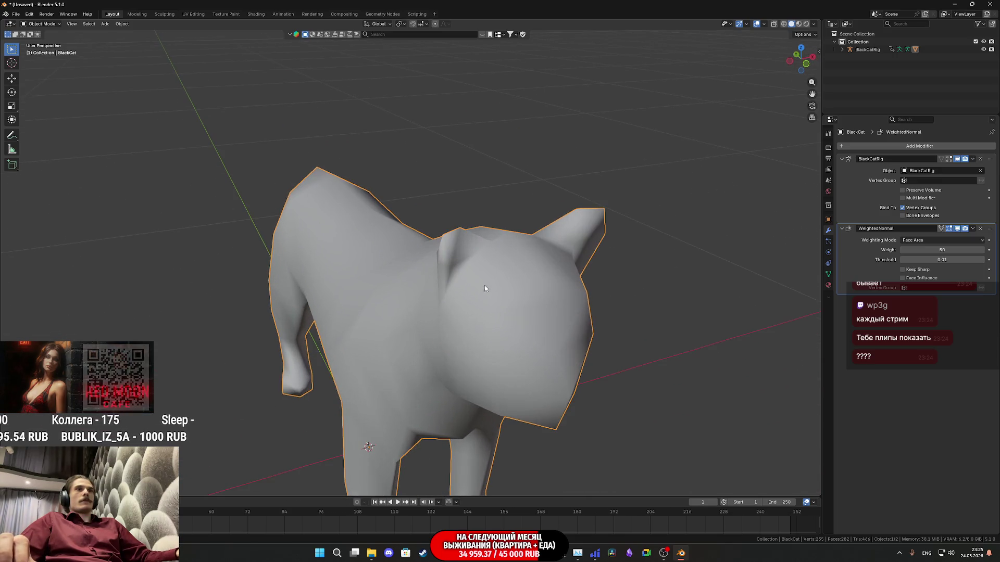
click(904, 270)
mouse_move(547, 329)
middle_down()
mouse_move(522, 314)
mouse_move(556, 340)
mouse_move(555, 356)
mouse_move(550, 342)
mouse_move(586, 343)
mouse_move(573, 338)
middle_up()
In Edit Mode, select the cat's ear edges and mark them sharp
key(Tab)
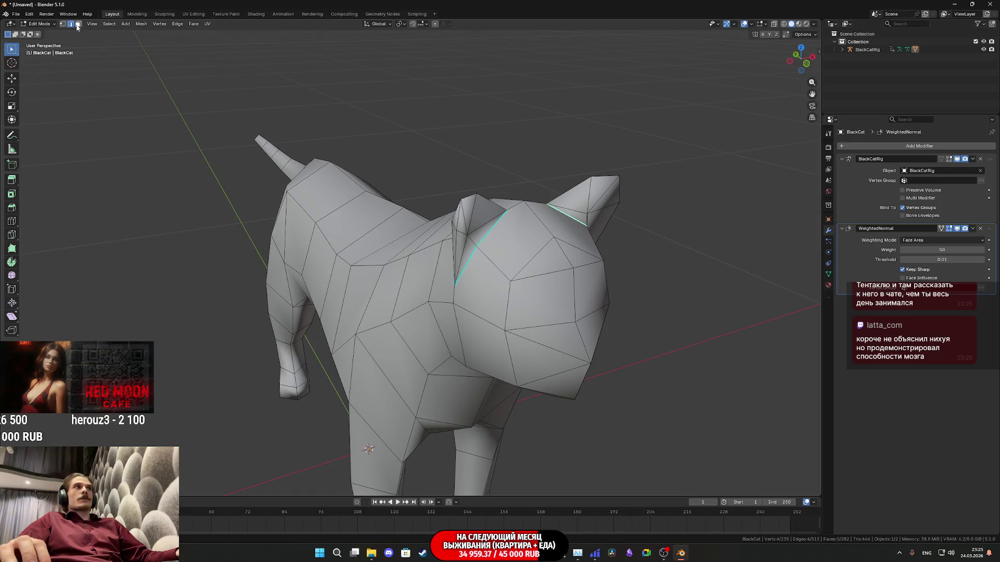
scroll(488, 249, up, 2)
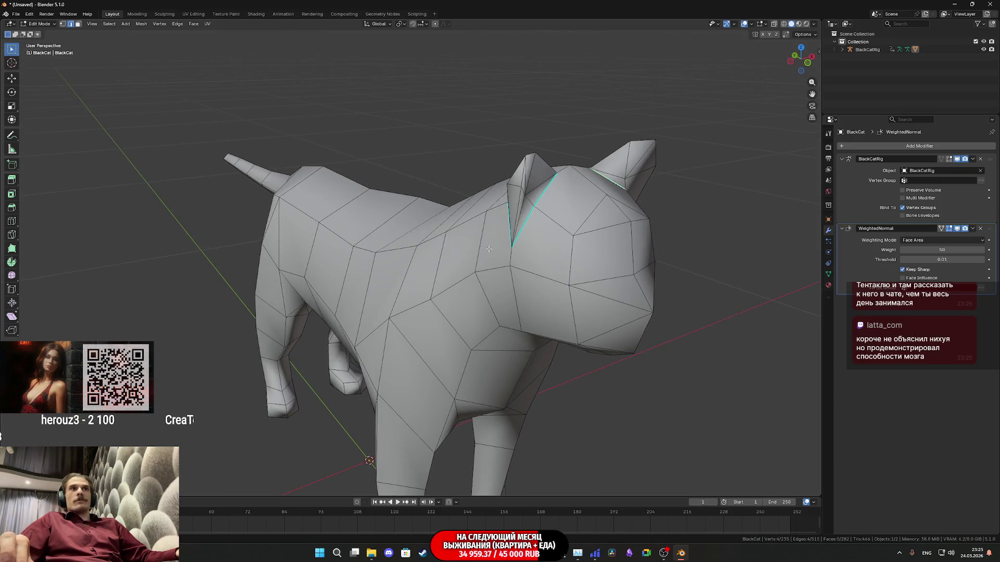
shift+click(519, 180)
mouse_move(519, 179)
middle_down()
mouse_move(394, 311)
mouse_move(432, 312)
mouse_move(478, 335)
mouse_move(455, 285)
mouse_move(447, 315)
middle_up()
shift+click(455, 285)
shift+click(473, 365)
key(ctrl+e)
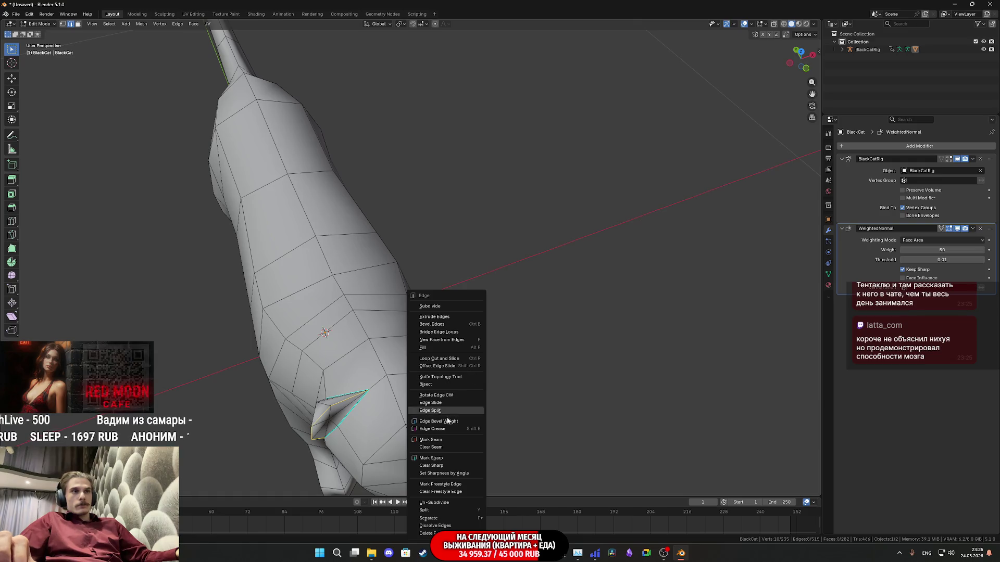
click(431, 458)
Apply the WeightedNormal modifier to the BlackCat mesh and bring up the Sketchfab reference
key(Tab)
mouse_move(431, 458)
middle_down()
mouse_move(437, 370)
mouse_move(427, 349)
mouse_move(439, 352)
mouse_move(413, 353)
mouse_move(402, 329)
mouse_move(427, 332)
mouse_move(443, 309)
mouse_move(500, 281)
mouse_move(382, 249)
mouse_move(359, 226)
mouse_move(336, 256)
mouse_move(389, 343)
mouse_move(409, 333)
middle_up()
key(Tab)
key(Tab)
scroll(489, 274, up, 2)
scroll(466, 268, down, 3)
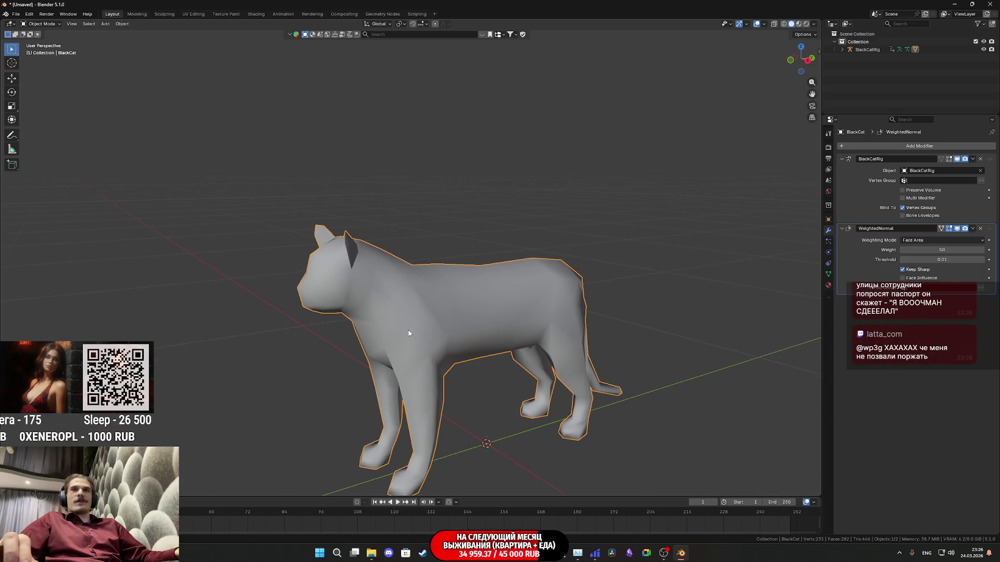
scroll(549, 327, up, 2)
click(972, 229)
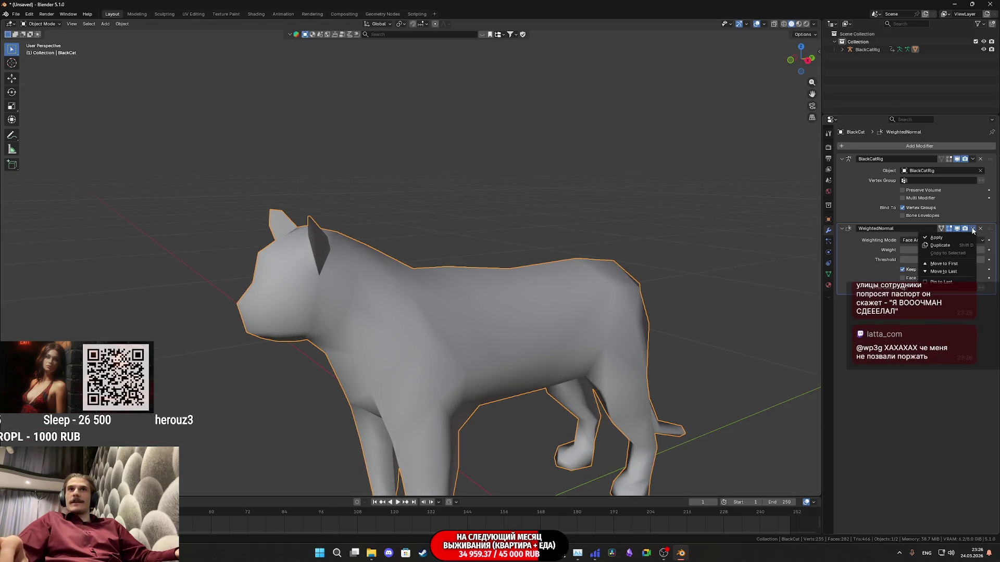
click(938, 238)
mouse_move(468, 312)
middle_down()
mouse_move(457, 345)
mouse_move(548, 306)
mouse_move(552, 315)
middle_up()
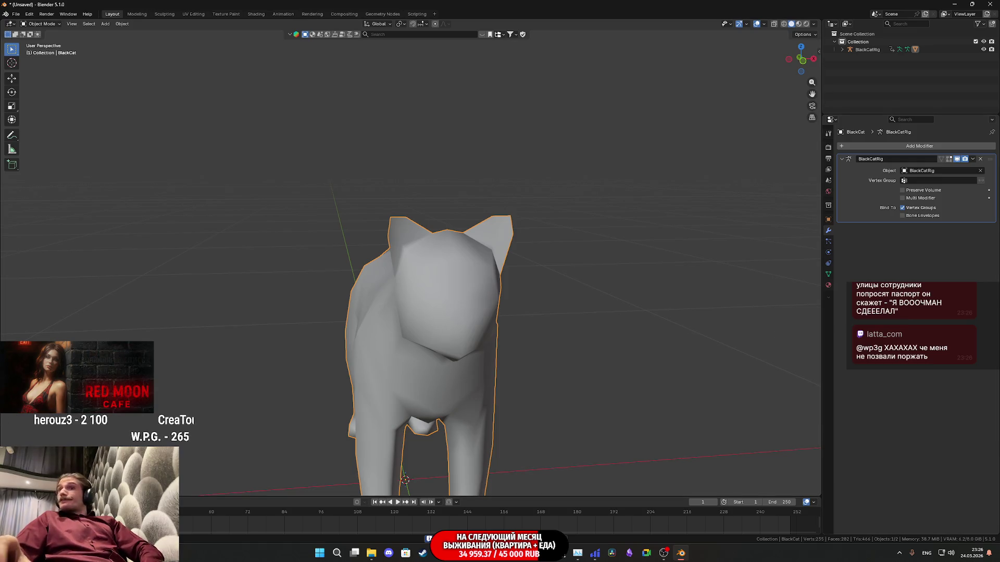
key(alt+Tab)
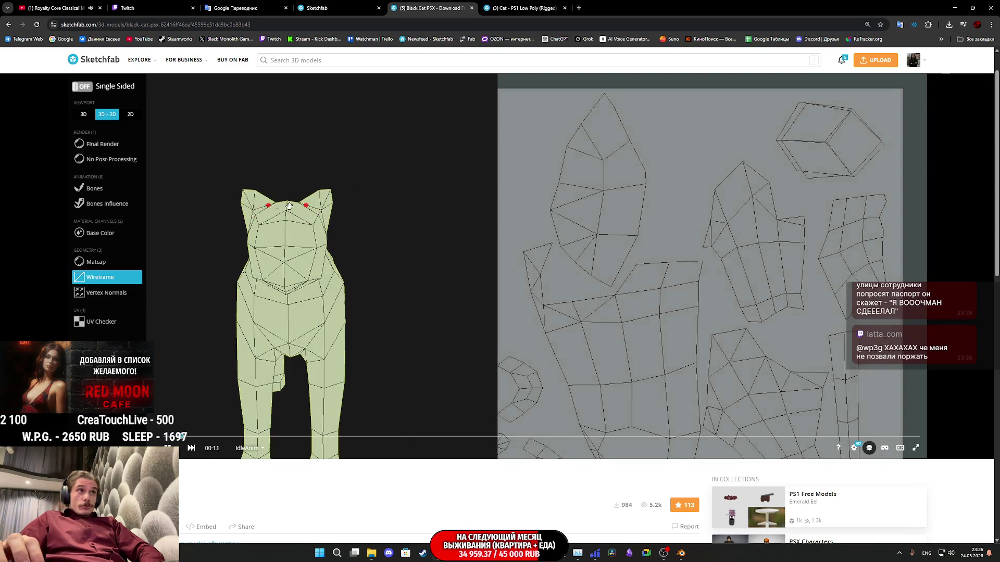
Play the reference cat's SpookedPose animation and view it in Final Render, 3D view only
click(249, 448)
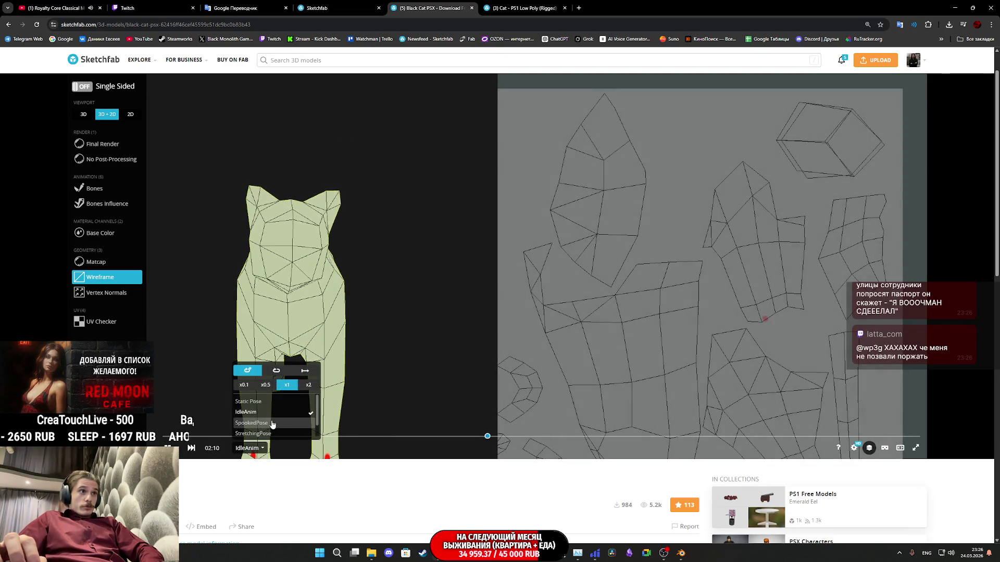
scroll(211, 470, down, 3)
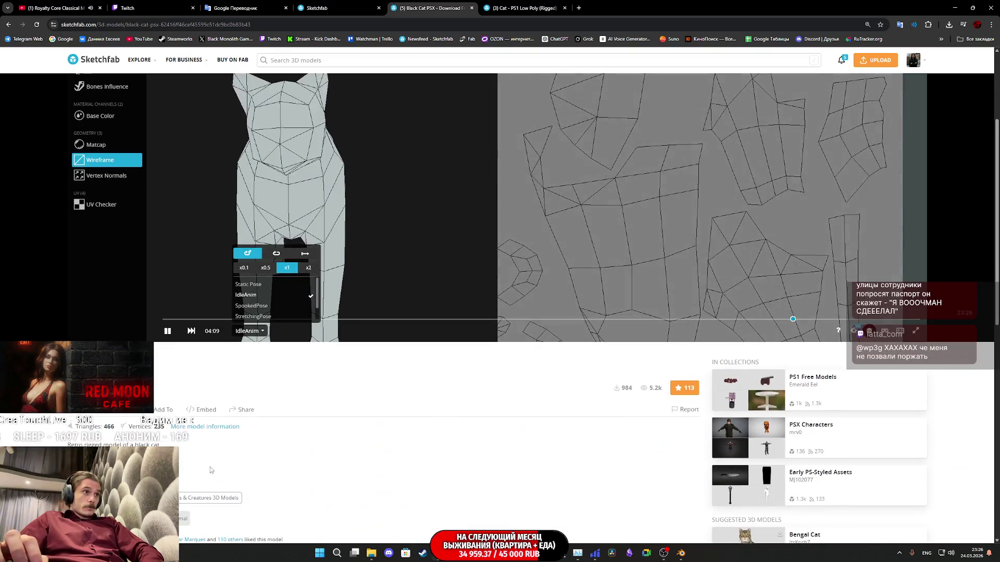
scroll(246, 417, down, 1)
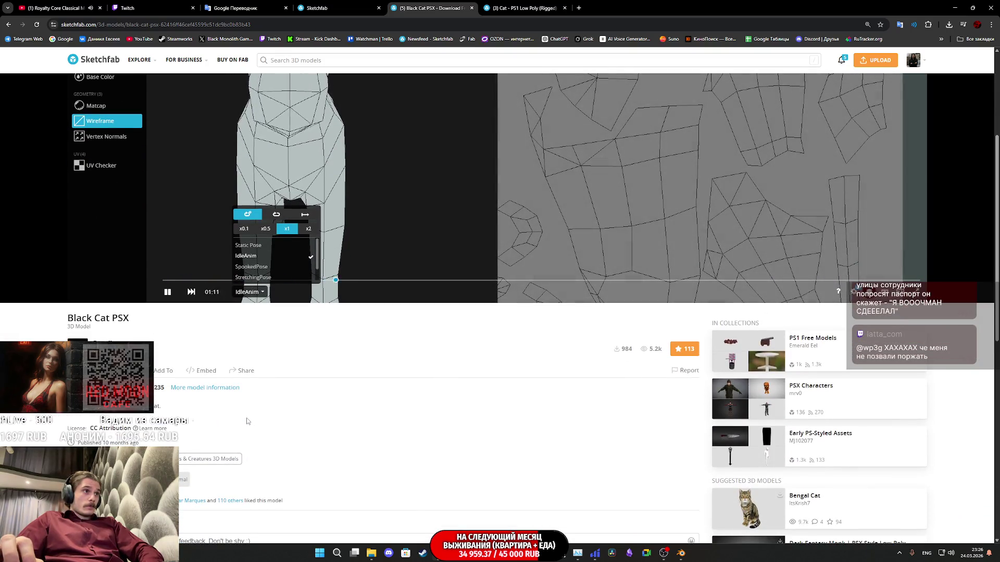
click(260, 267)
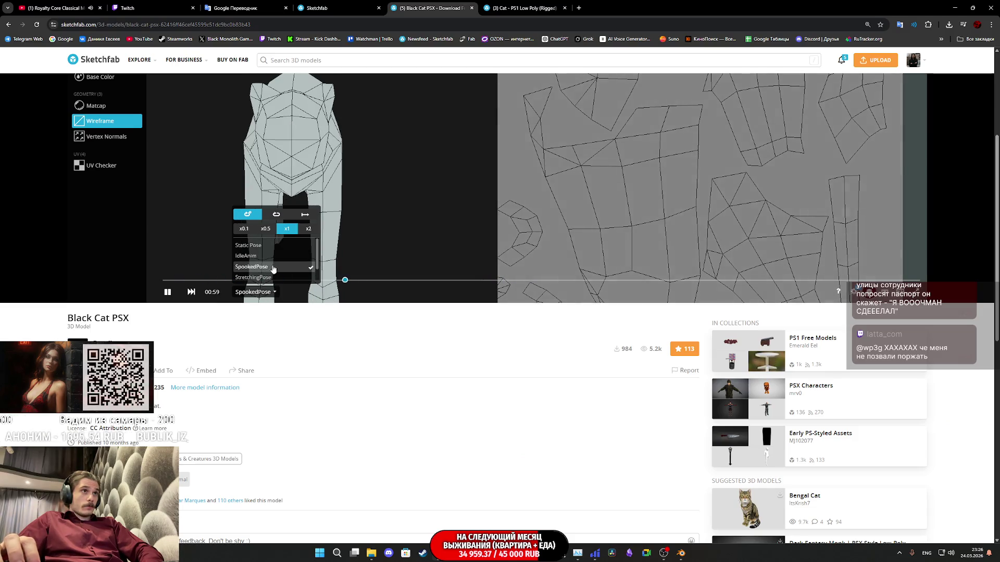
mouse_move(391, 208)
mouse_down()
mouse_move(424, 214)
mouse_move(412, 208)
mouse_up()
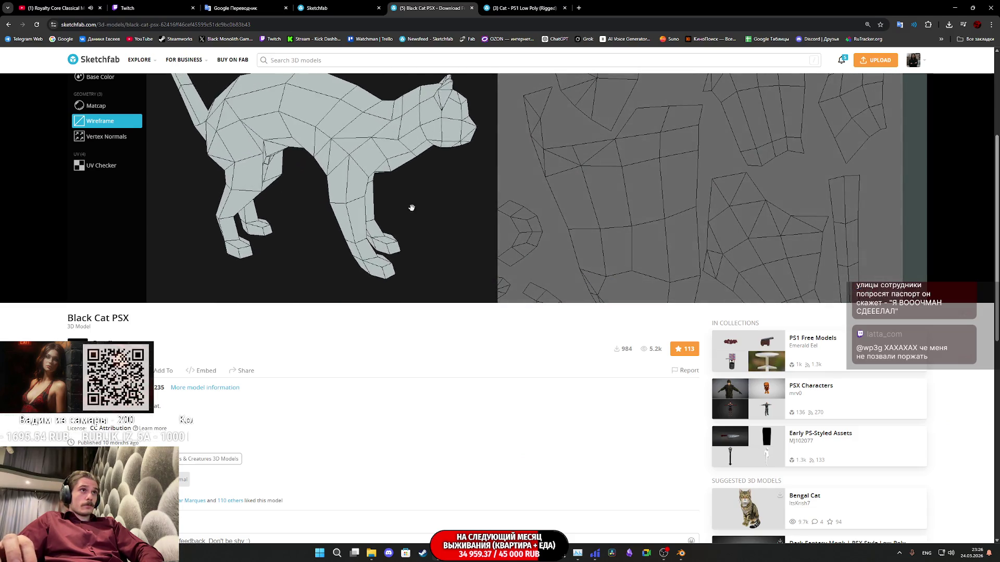
scroll(98, 198, up, 4)
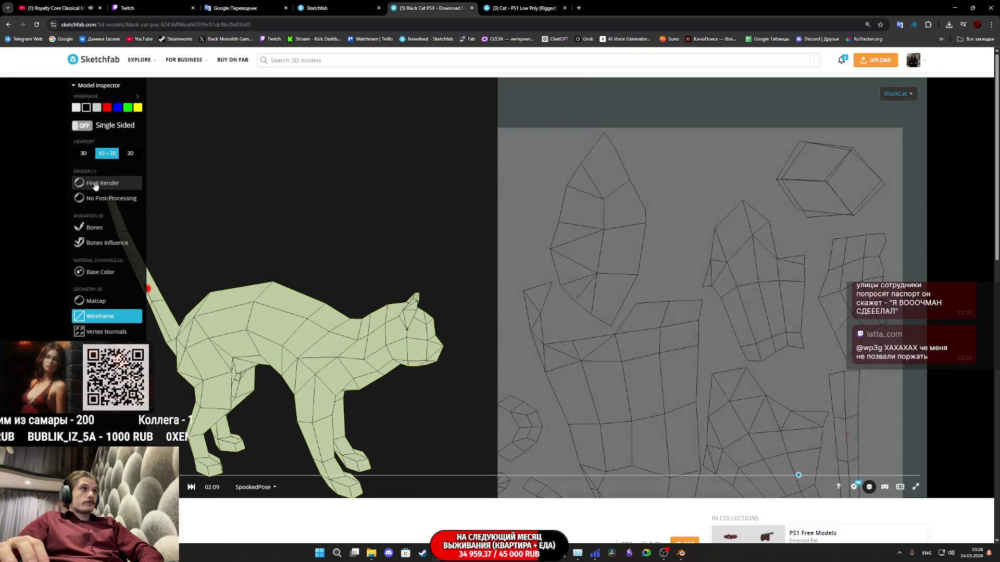
click(96, 185)
click(85, 153)
mouse_move(525, 393)
mouse_down()
mouse_move(469, 382)
mouse_move(401, 391)
mouse_up()
Play the StretchingPose and SittingPose animations, then bring up the Twitch stream manager
click(255, 487)
scroll(265, 469, down, 1)
click(272, 461)
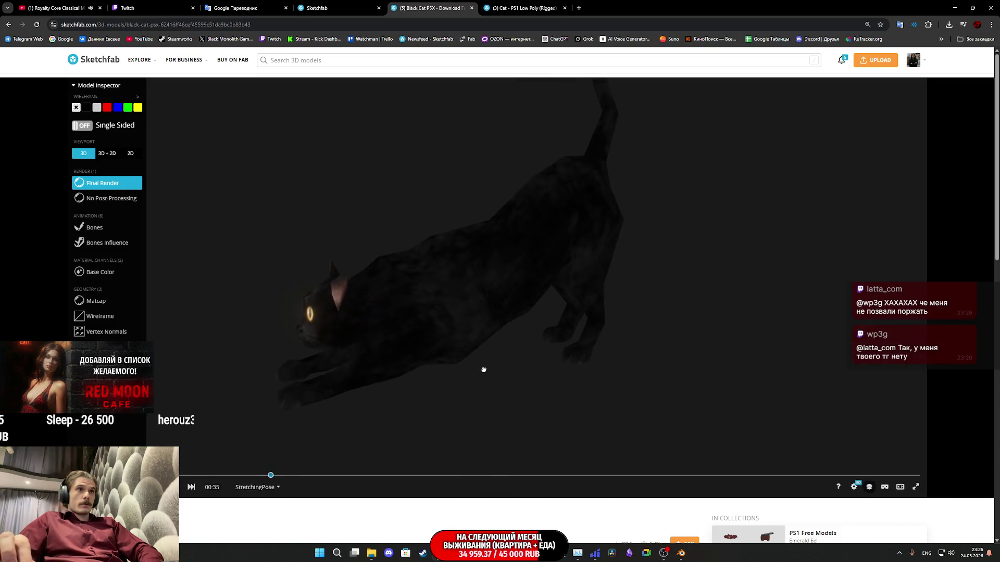
click(266, 487)
click(260, 471)
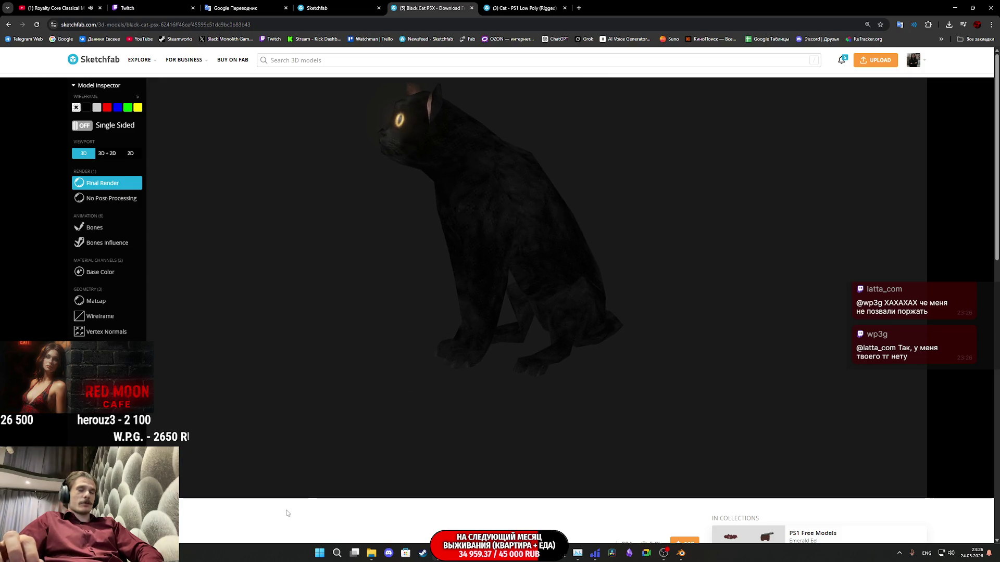
click(251, 487)
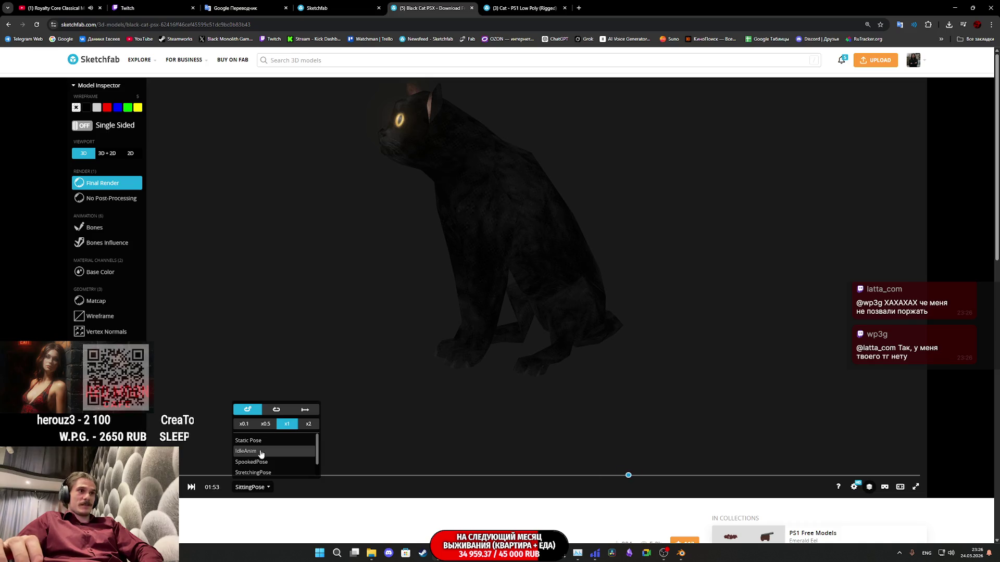
mouse_move(515, 404)
mouse_down()
mouse_move(495, 315)
mouse_move(524, 296)
mouse_move(564, 292)
mouse_move(575, 302)
mouse_move(546, 266)
mouse_move(534, 297)
mouse_up()
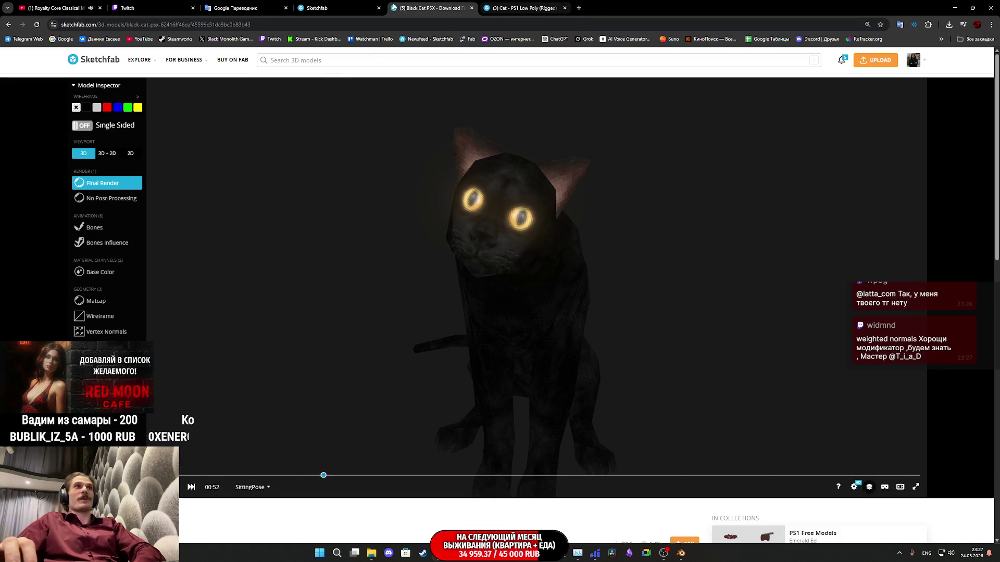
click(155, 6)
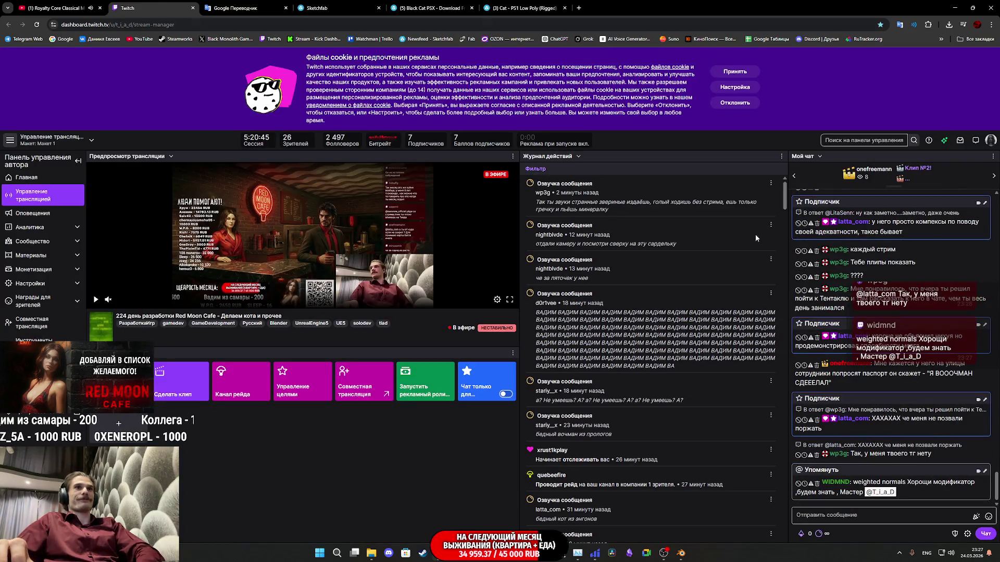
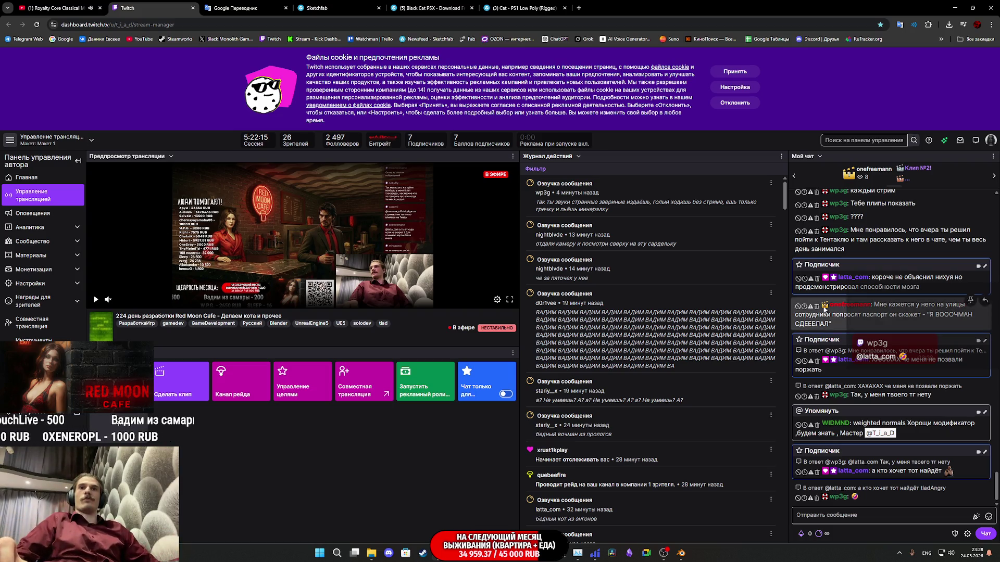
Bring Blender forward, turn the low-poly cat to a three-quarter view, and select the mesh and rig
click(680, 553)
middle_drag(444, 377, 433, 246)
key(a)
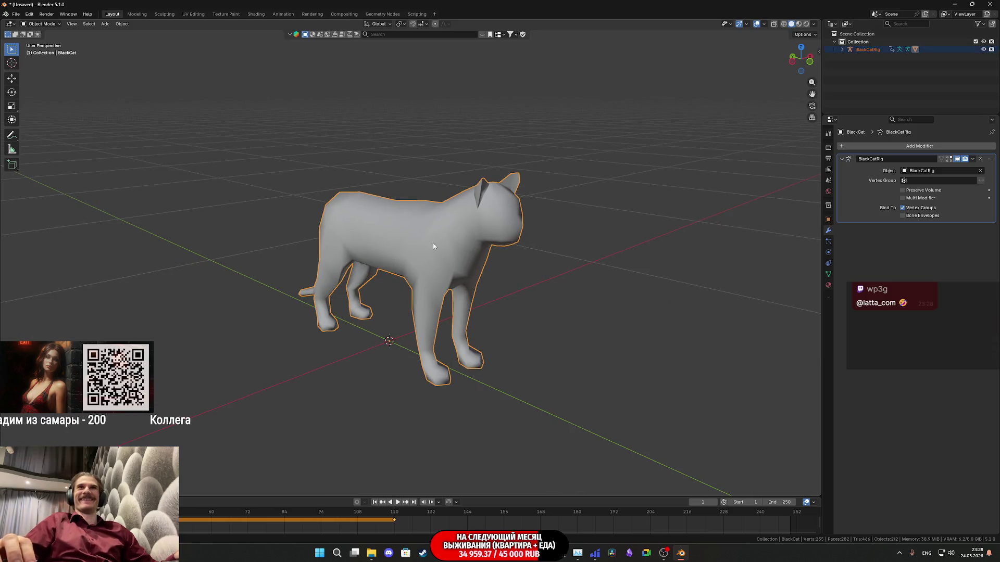
Start an FBX export limited to selected objects of Armature and Mesh types
click(21, 15)
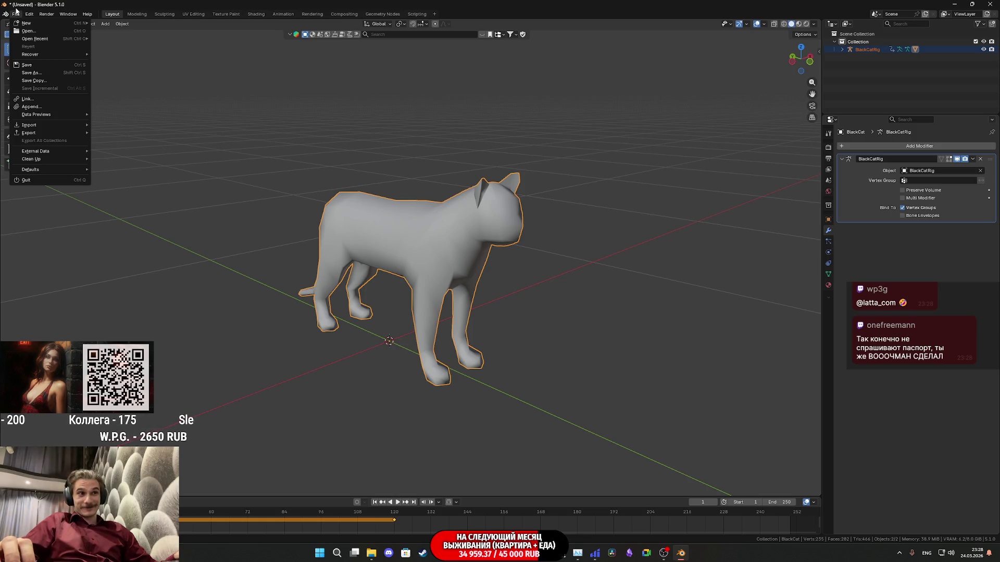
mouse_move(49, 134)
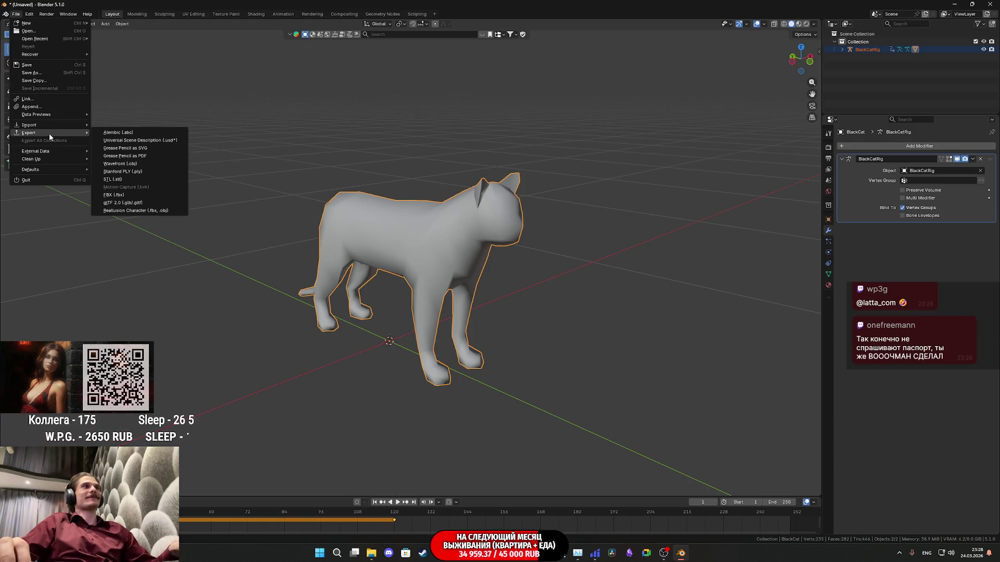
click(134, 194)
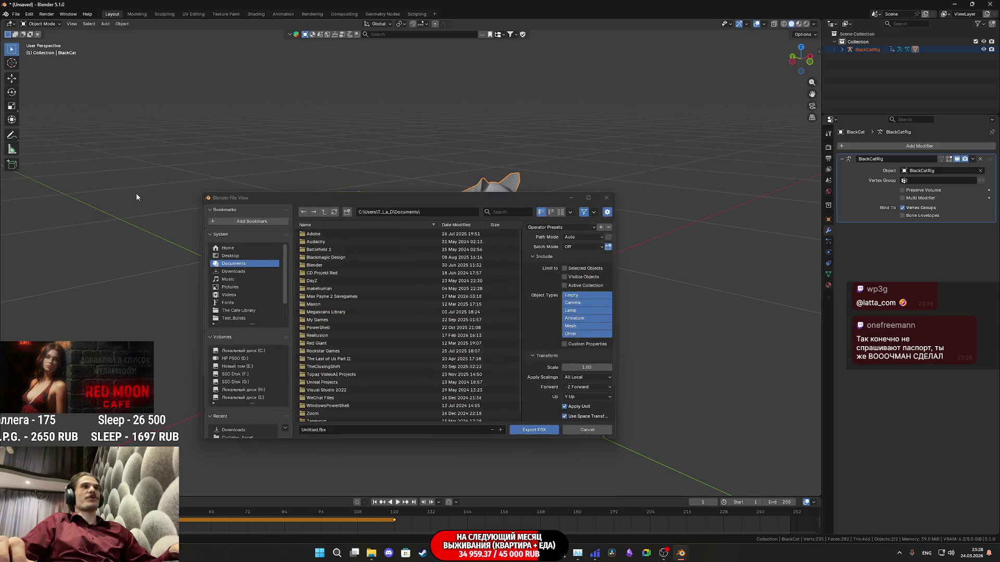
click(573, 326)
shift+click(574, 318)
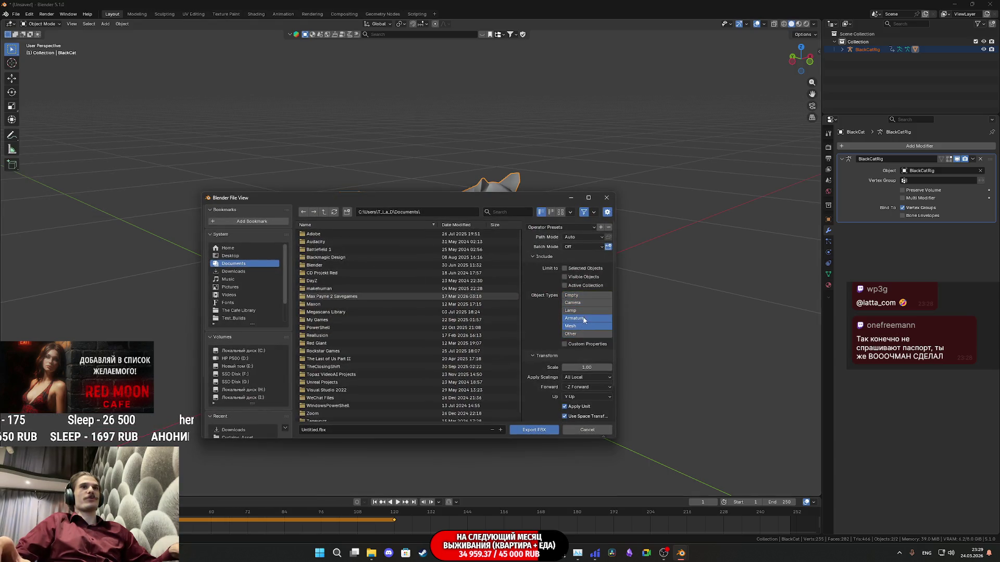
click(578, 270)
scroll(542, 364, down, 3)
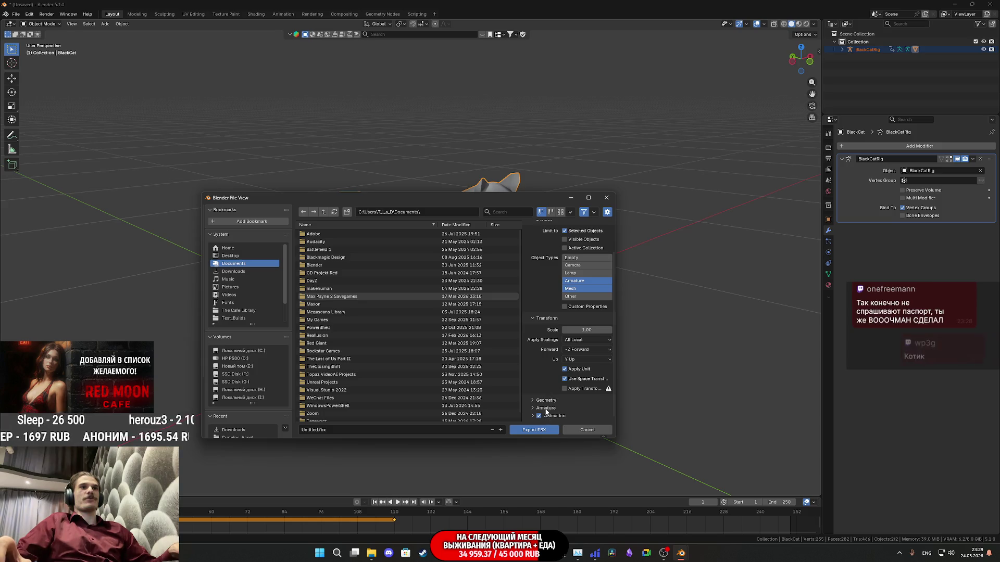
click(546, 408)
scroll(551, 410, down, 3)
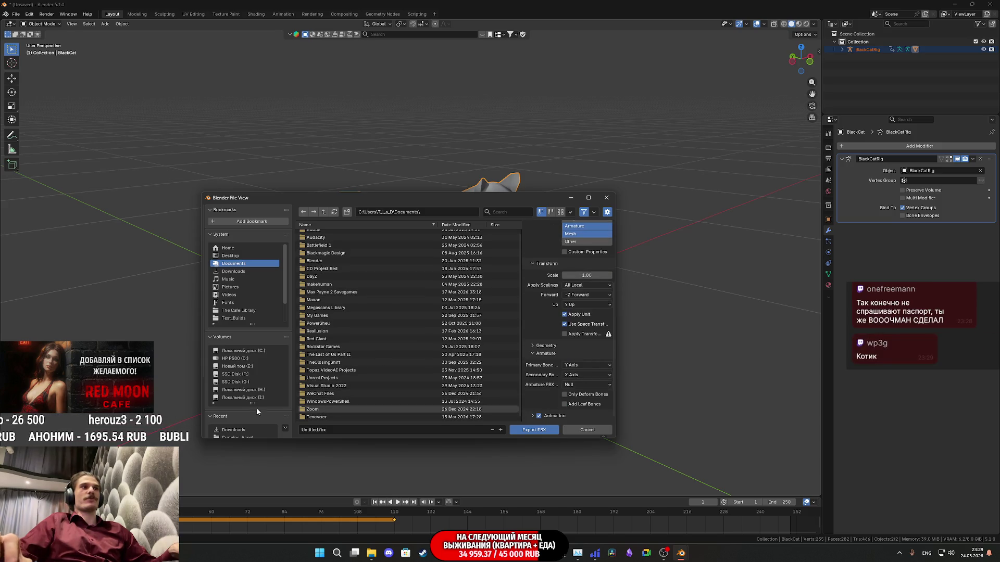
Export the file as MyCat.fbx into Downloads/black-cat-psx, then minimize Blender
click(235, 430)
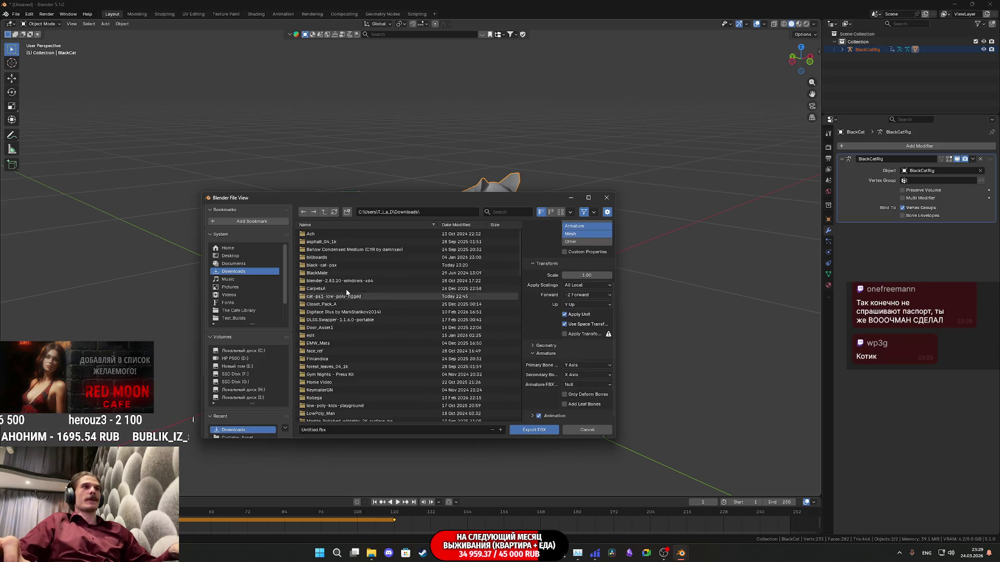
double_click(340, 265)
click(342, 429)
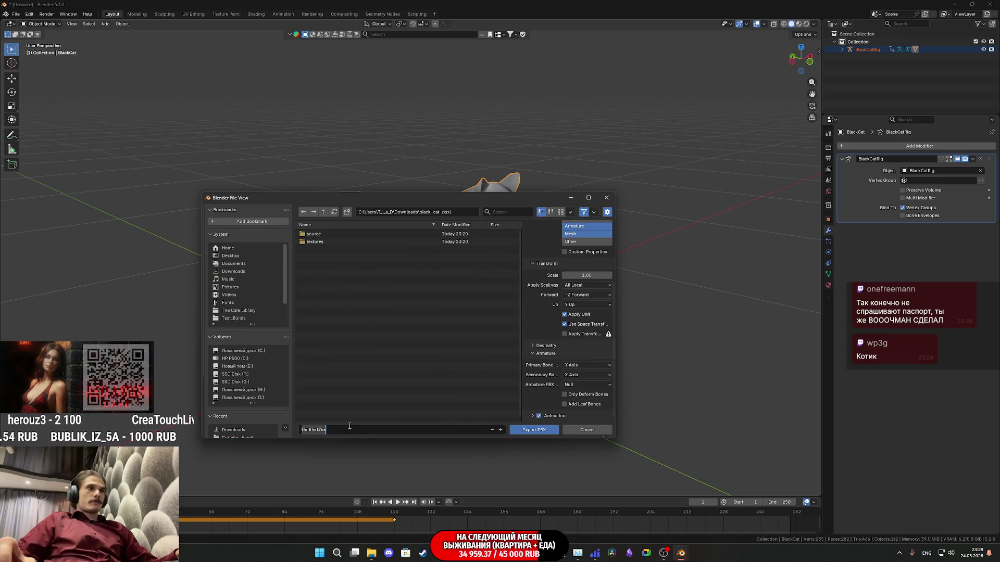
text(My)
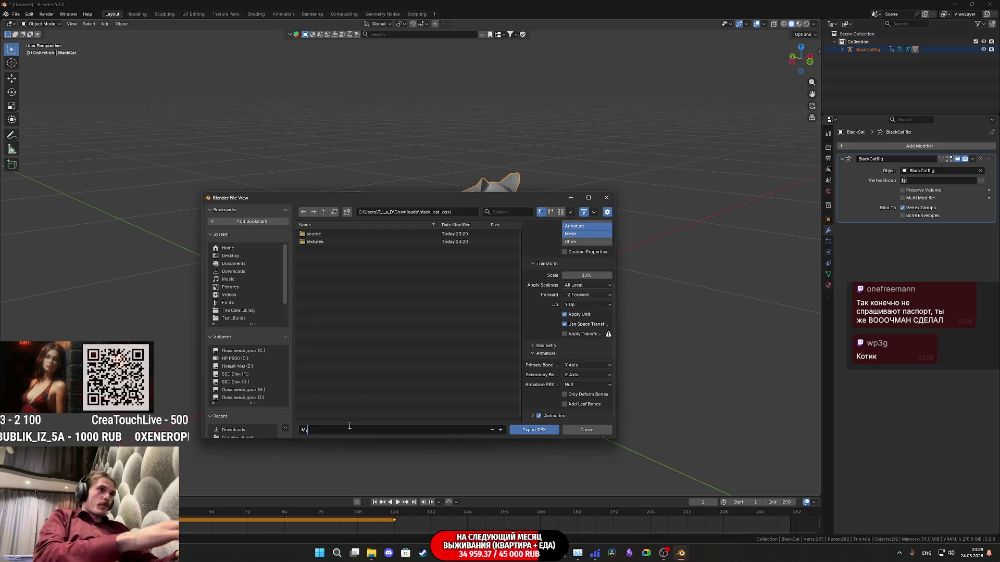
text(Cat)
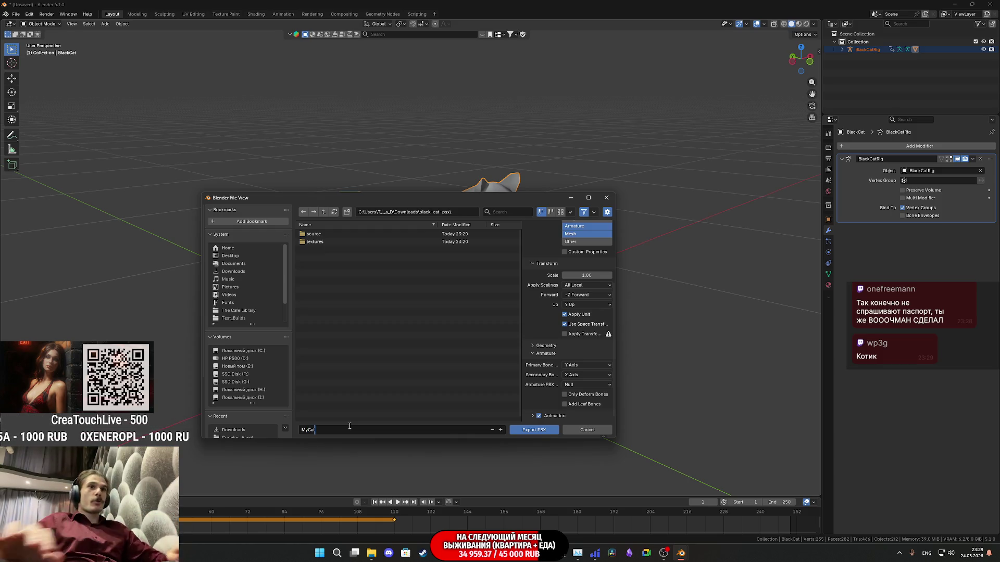
click(544, 430)
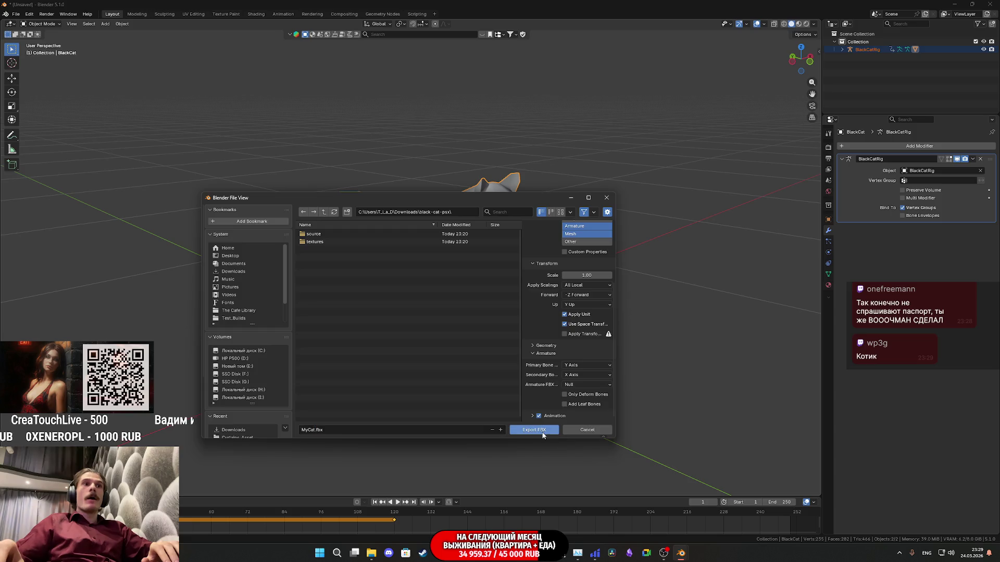
click(955, 4)
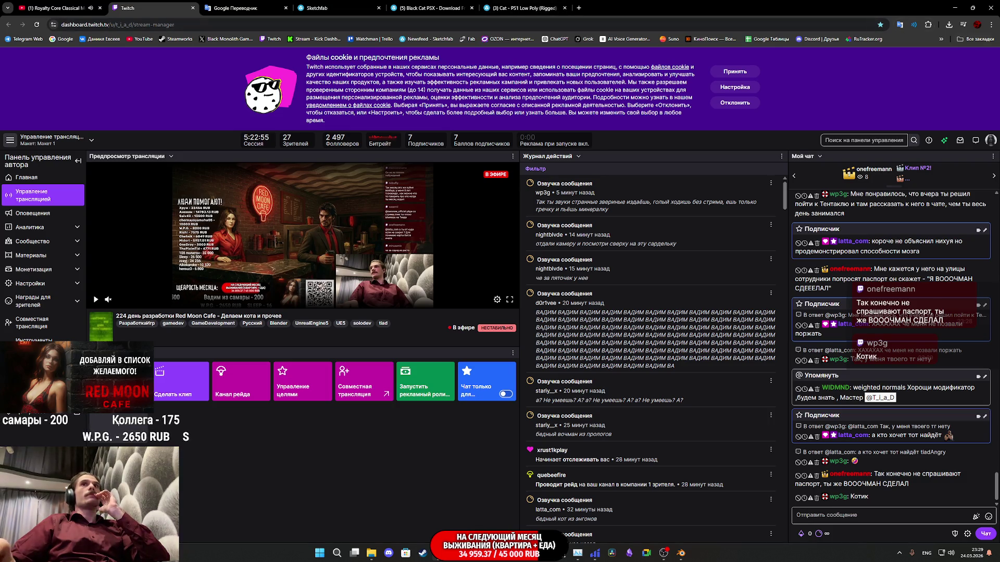
Open a new incognito window from Chrome's three-dot menu
click(991, 25)
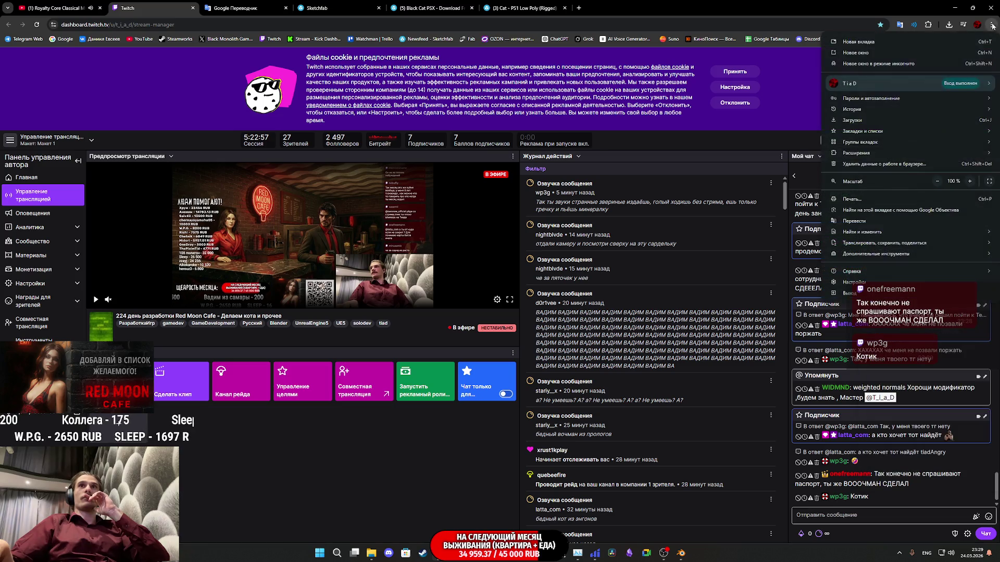
click(873, 64)
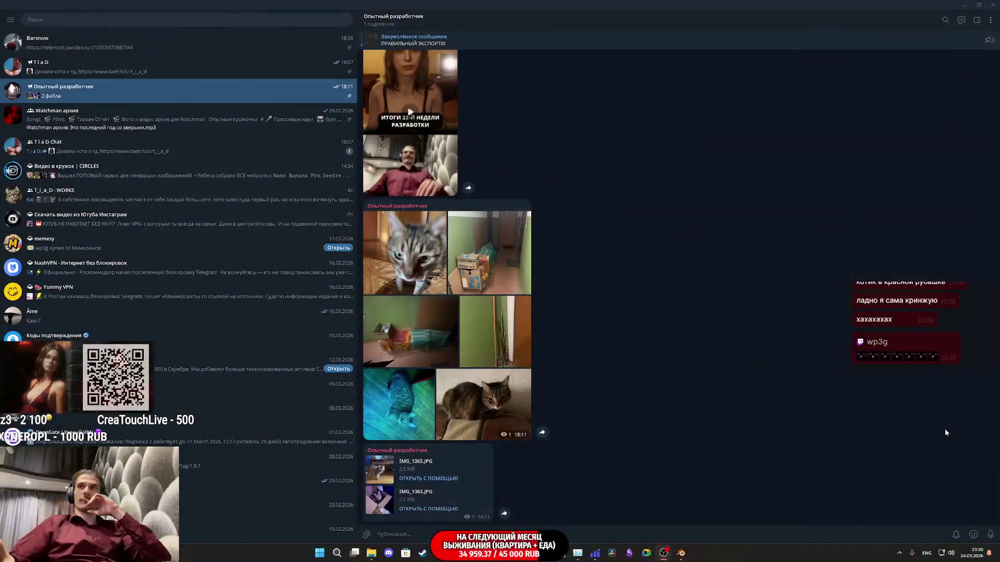
View the close-up tabby, sofa cat and blue-floor cat photos full size
click(406, 245)
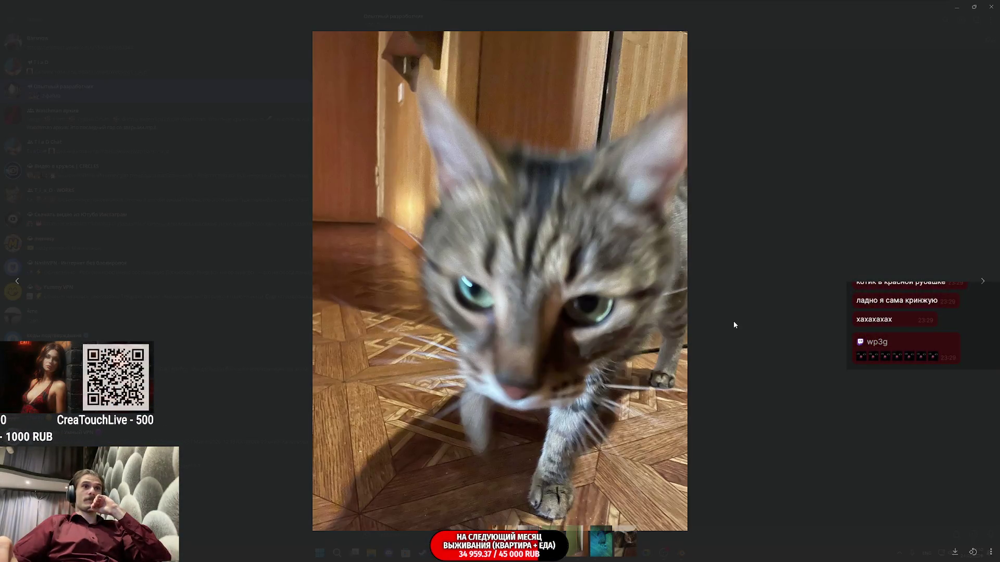
click(766, 325)
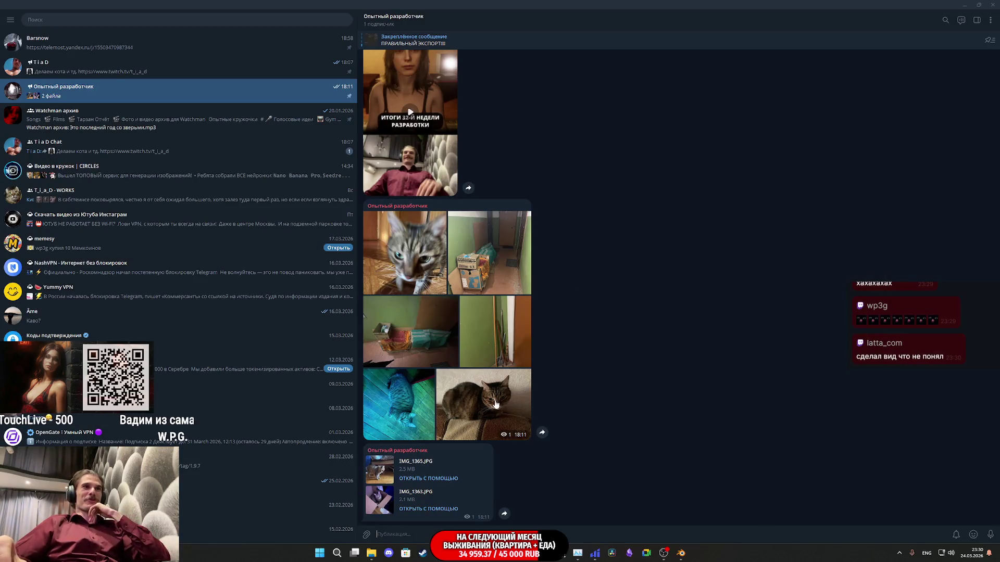
click(494, 404)
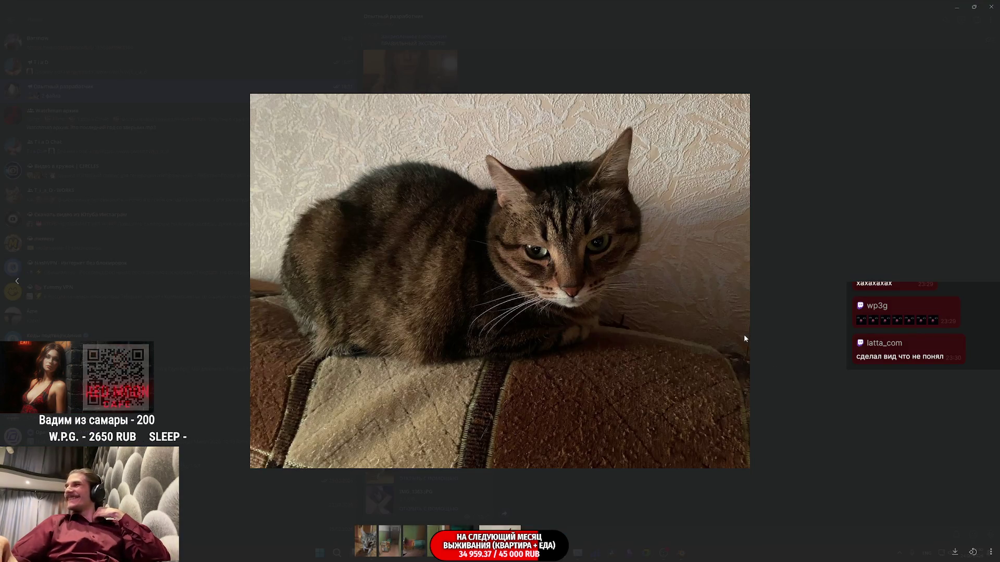
click(795, 301)
click(422, 406)
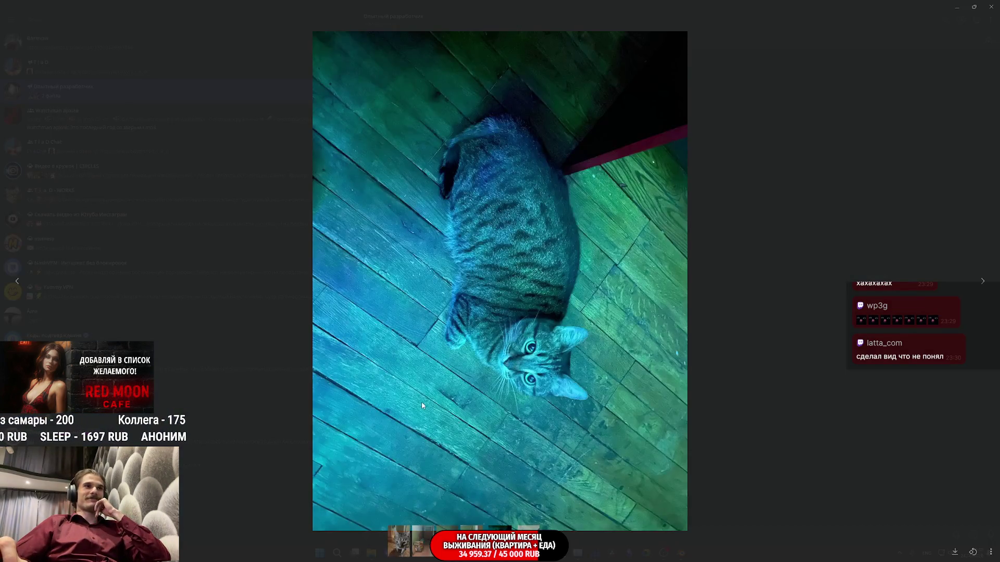
click(754, 304)
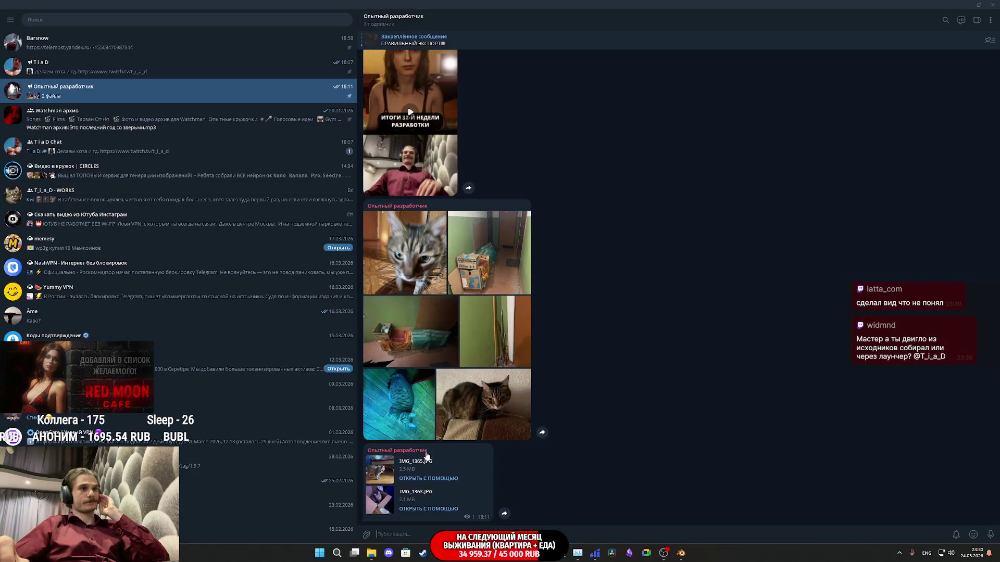
View both attached IMG_1365.JPG images, then bring up File Explorer on Downloads
click(398, 465)
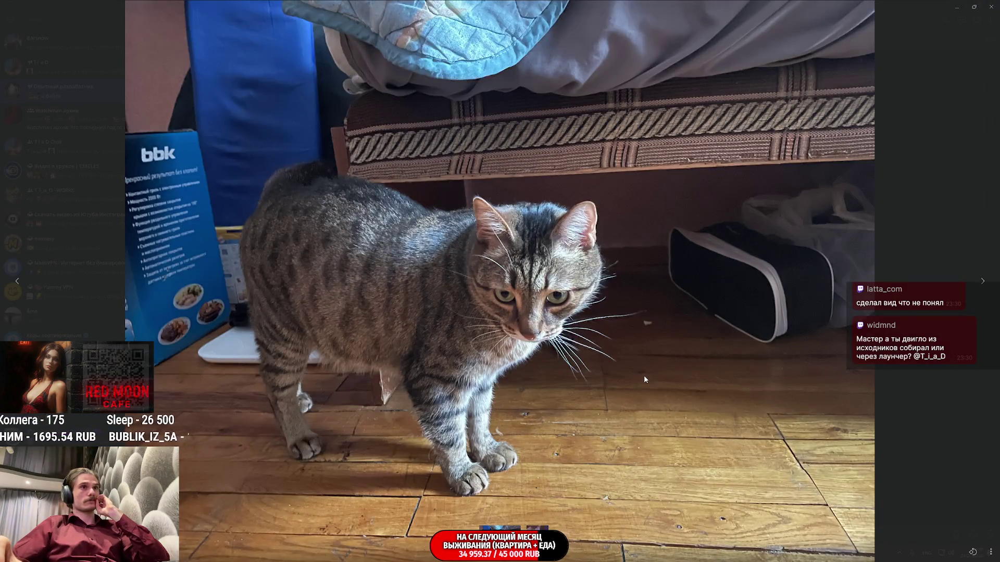
click(905, 306)
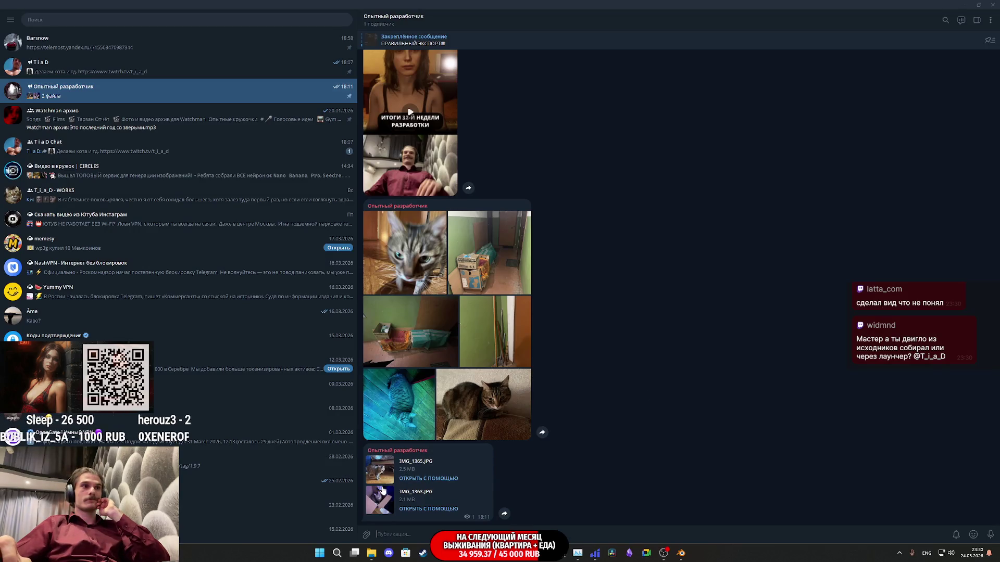
click(378, 500)
click(761, 348)
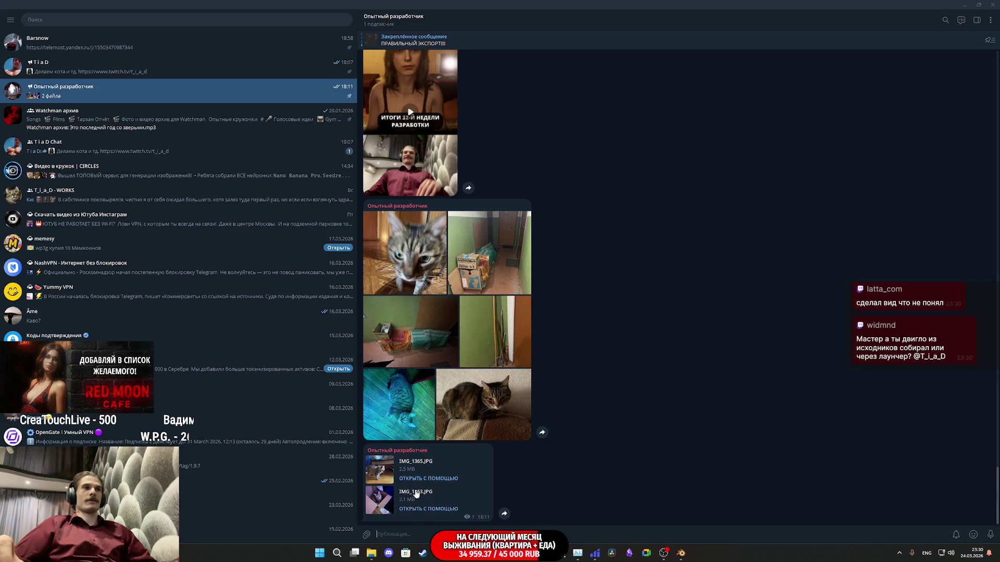
click(373, 554)
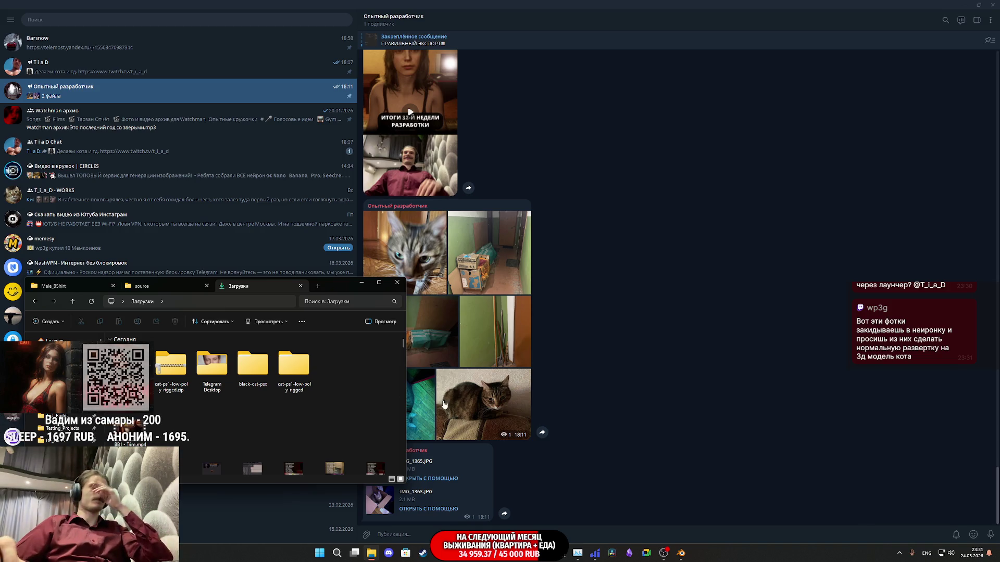
Open the Telegram Desktop folder and preview IMG_1365.JPG in Photos, then close it
mouse_move(440, 553)
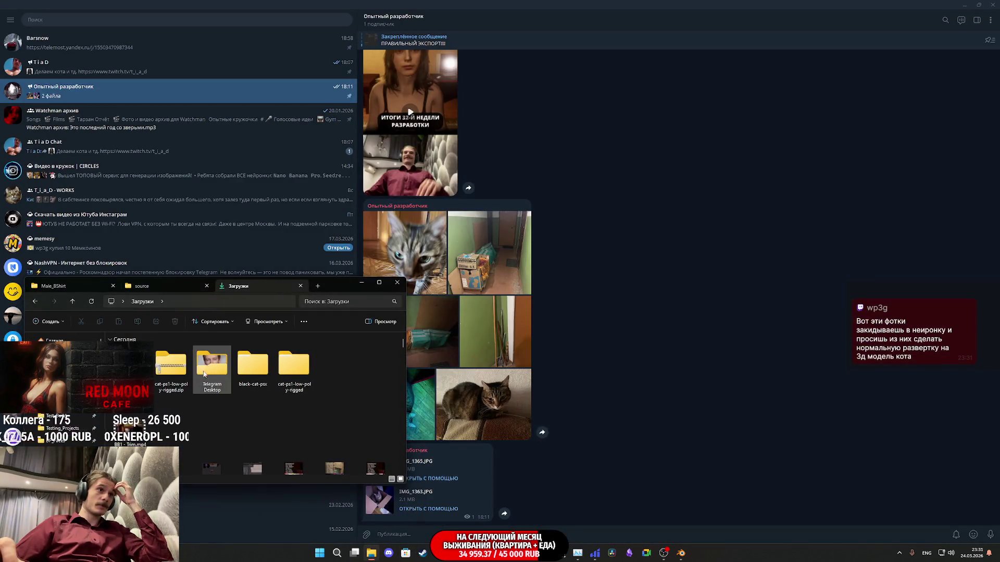
double_click(204, 373)
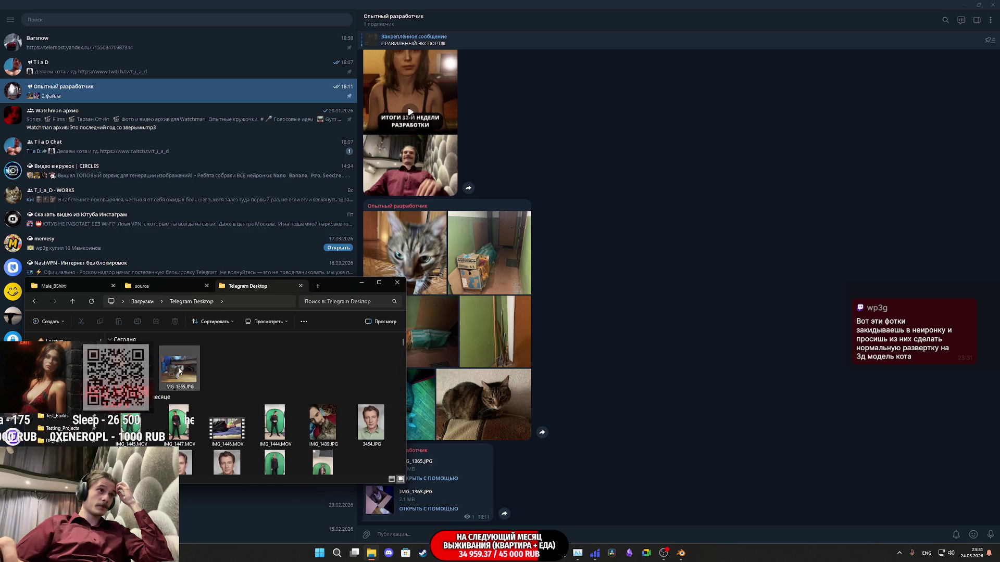
double_click(180, 371)
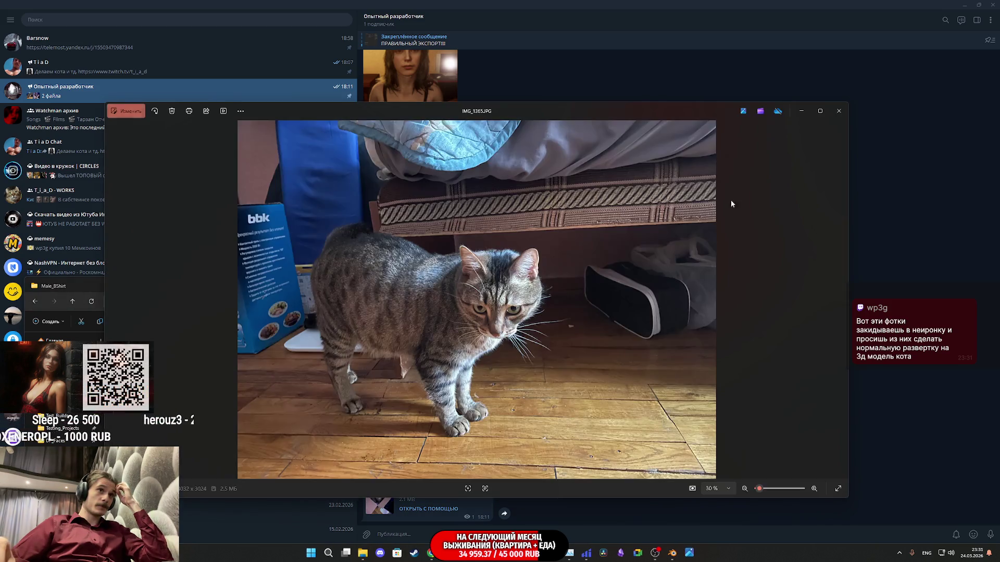
click(838, 111)
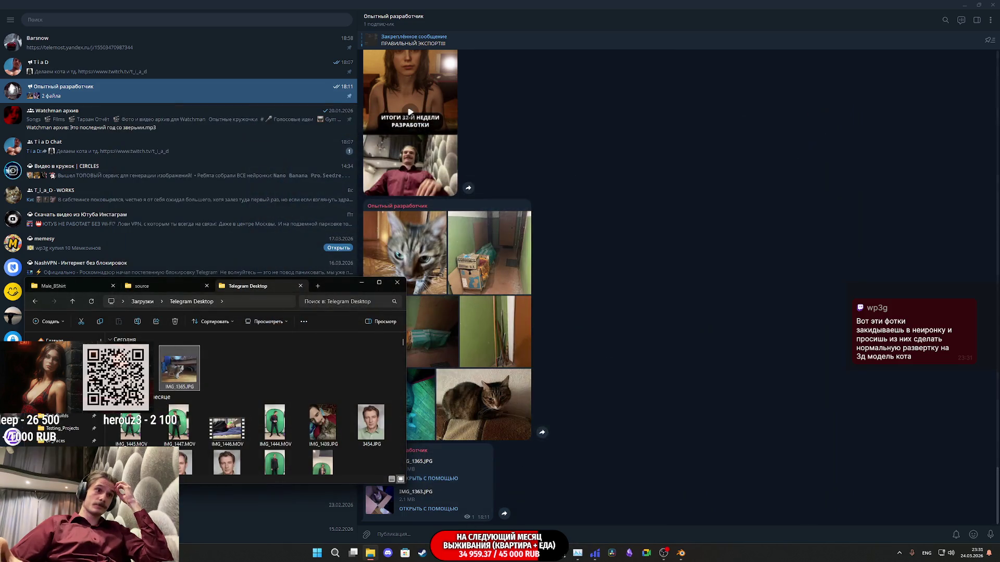
click(482, 500)
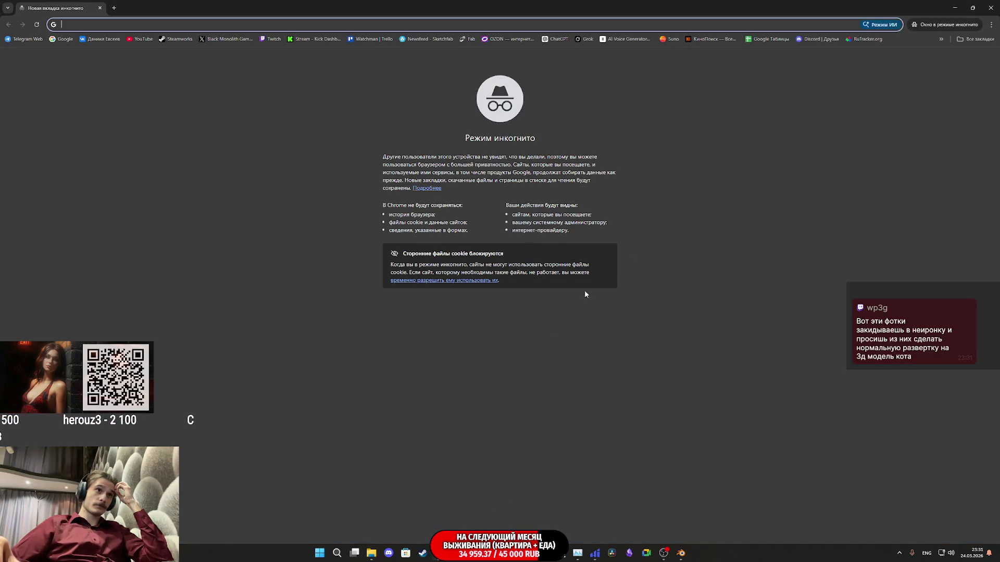
Go to the LMArena site through the All bookmarks list
click(974, 39)
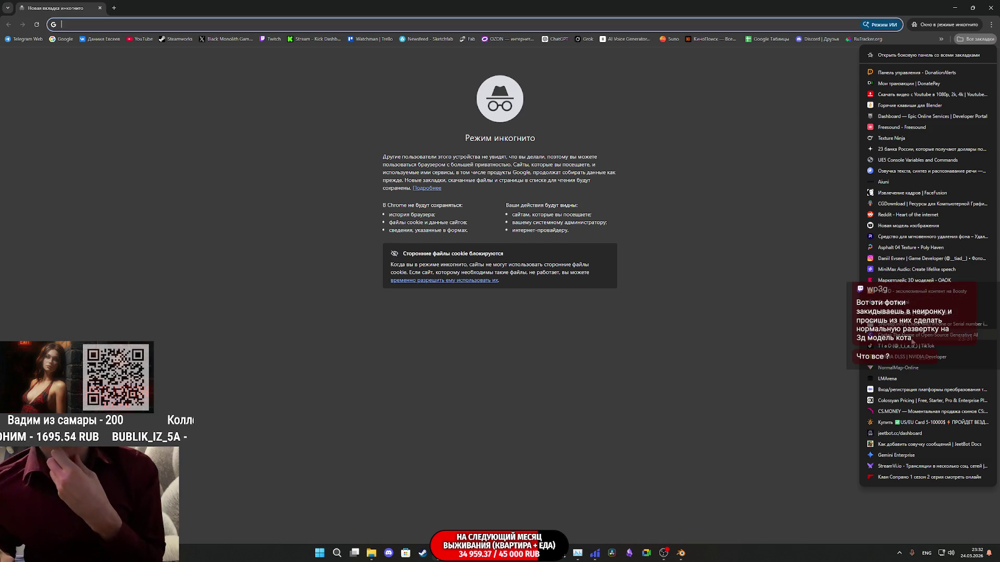
click(898, 377)
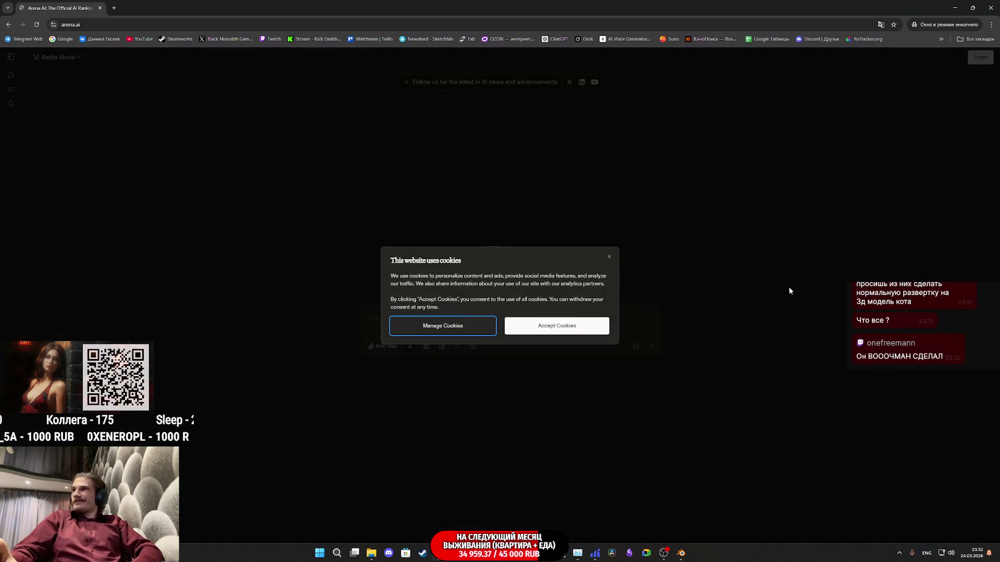
Accept cookies and attach the cat texture PNG from black-cat-psx/textures to the prompt
click(526, 332)
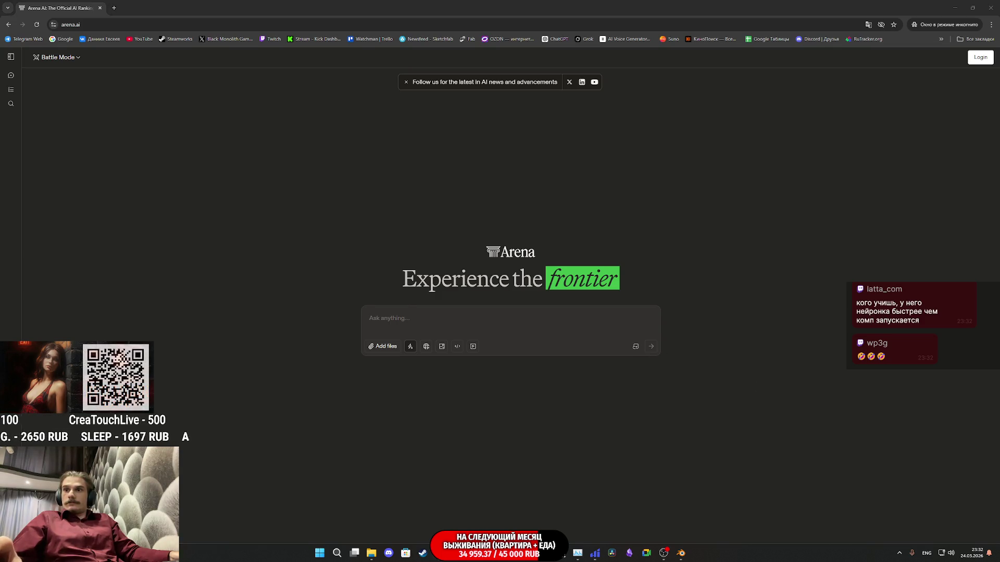
click(157, 285)
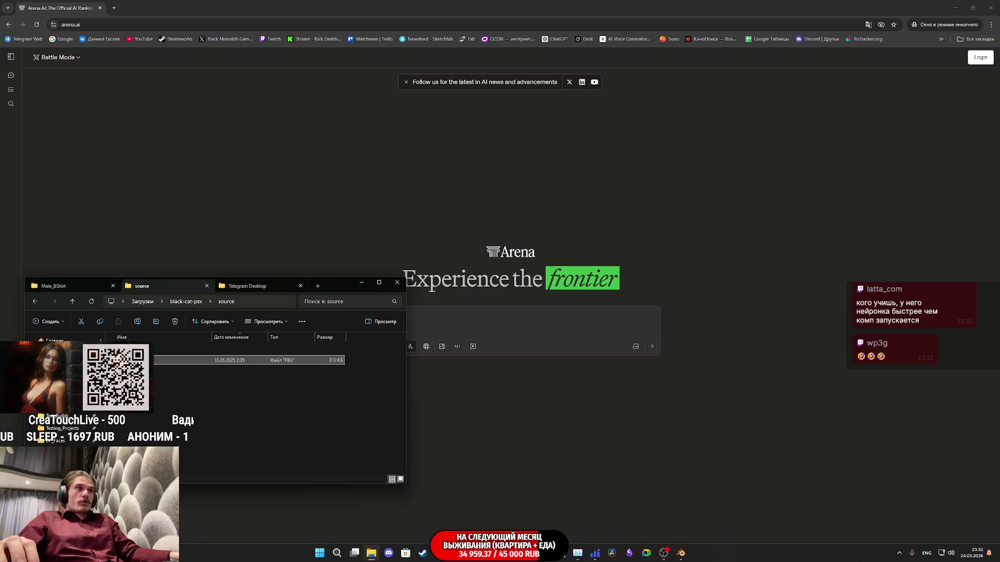
click(71, 302)
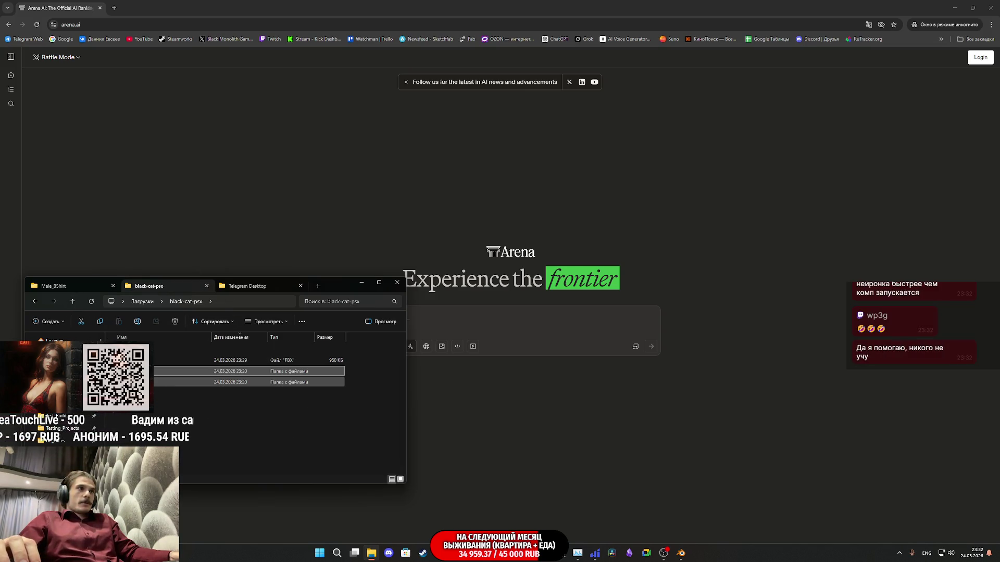
double_click(229, 371)
mouse_move(166, 359)
mouse_down()
mouse_move(343, 358)
mouse_move(505, 329)
mouse_move(484, 323)
mouse_up()
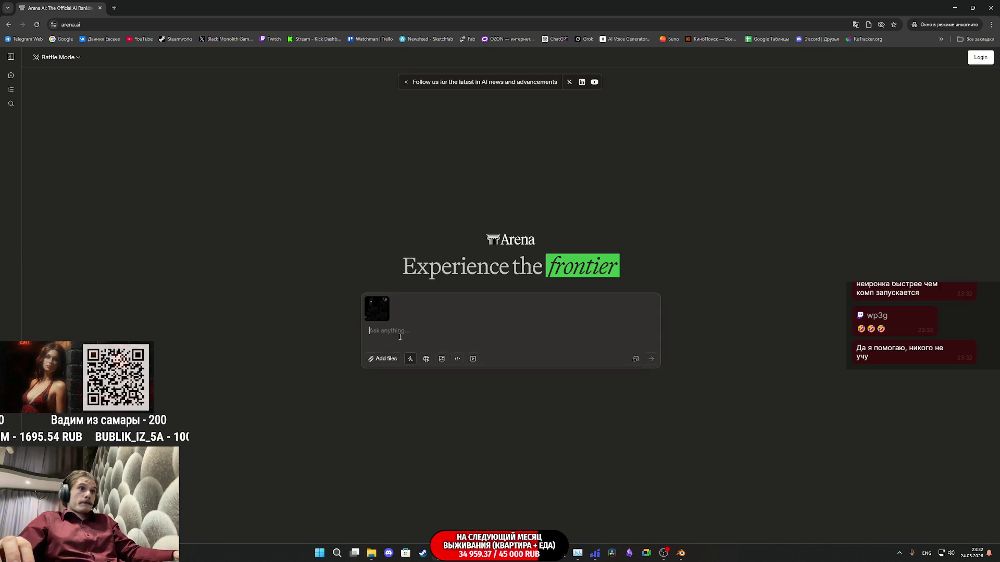
Switch the chat to image generation in Side by Side battle mode
click(441, 358)
click(57, 57)
click(67, 104)
Review both model lists, keeping gpt-image-1.5-high-fidelity and gemini-3-pro-image-preview unchanged
click(142, 58)
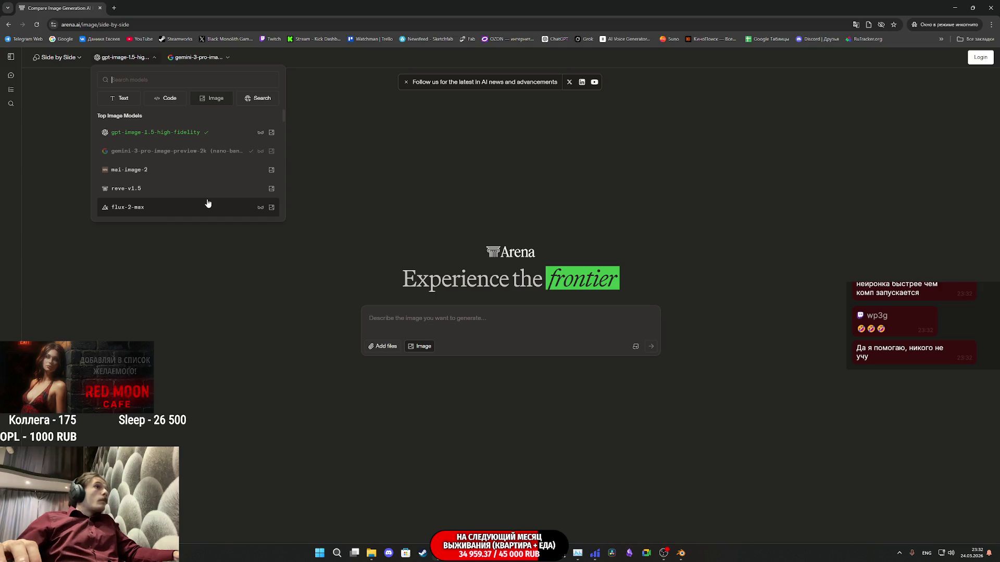
scroll(208, 202, down, 5)
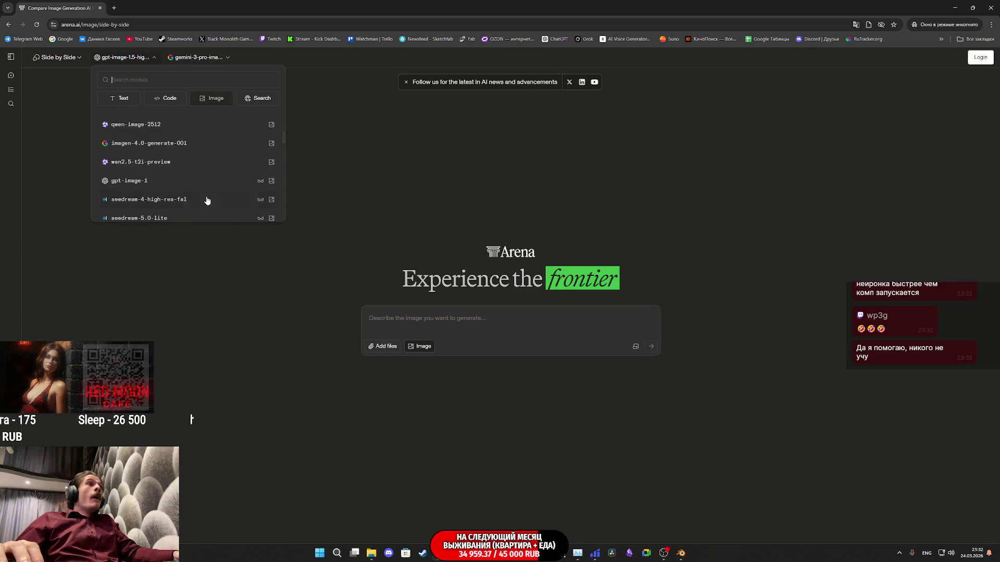
scroll(207, 201, up, 1)
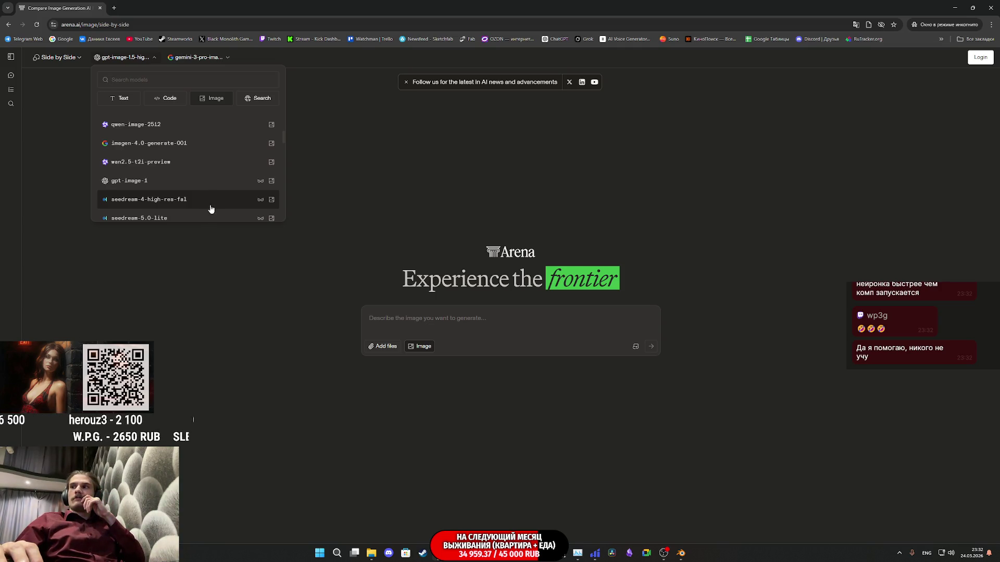
scroll(212, 209, down, 10)
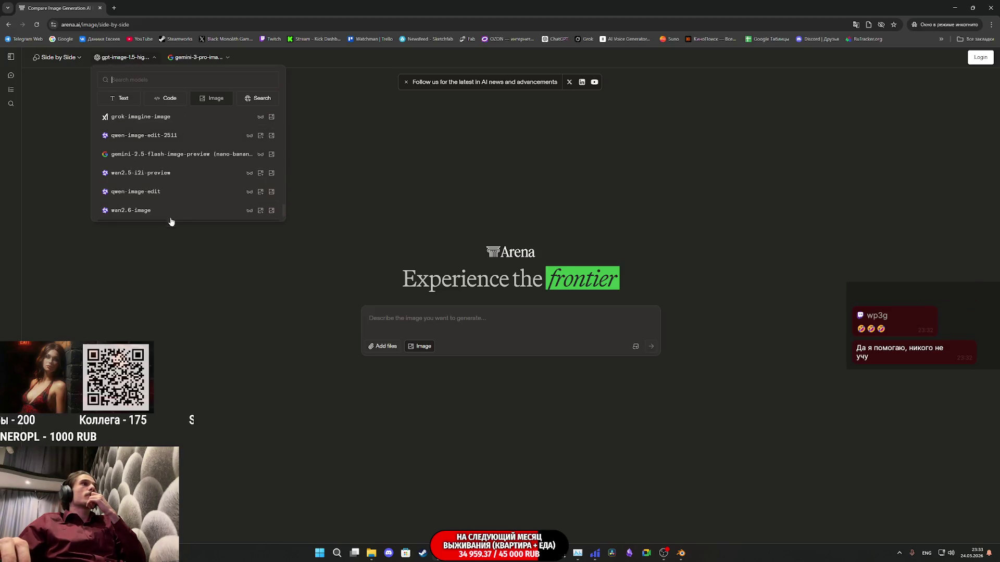
scroll(199, 161, up, 3)
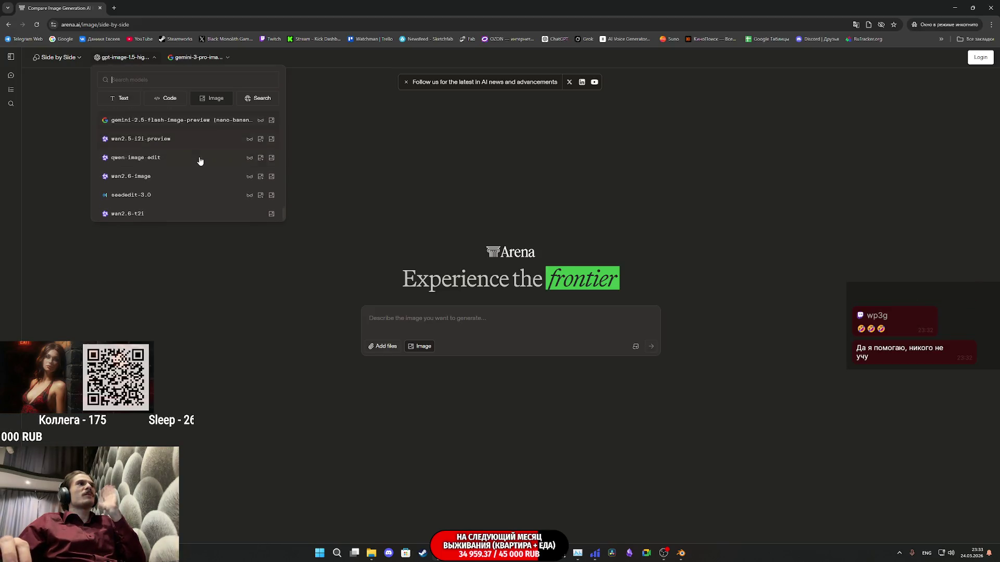
scroll(200, 177, up, 3)
click(224, 329)
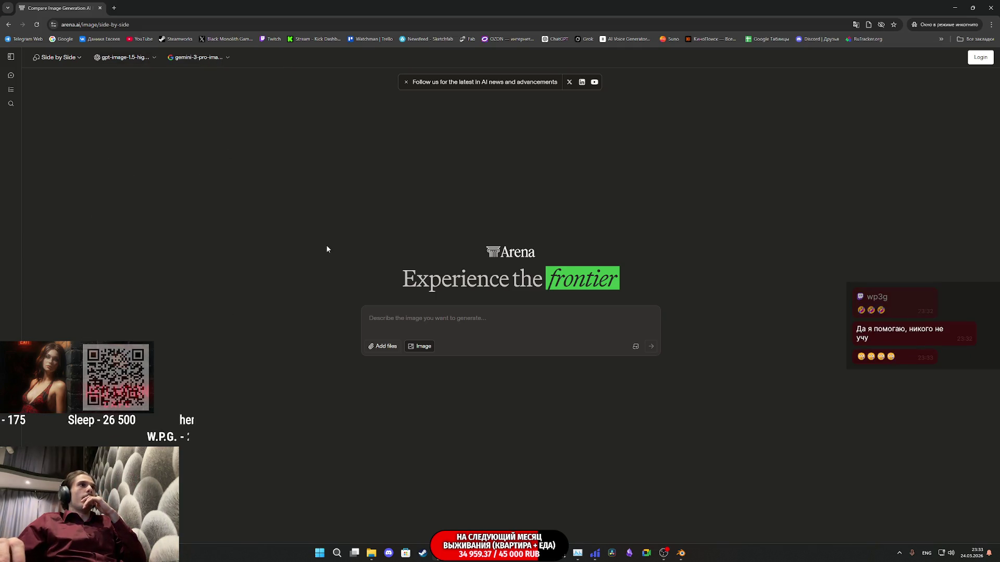
click(216, 59)
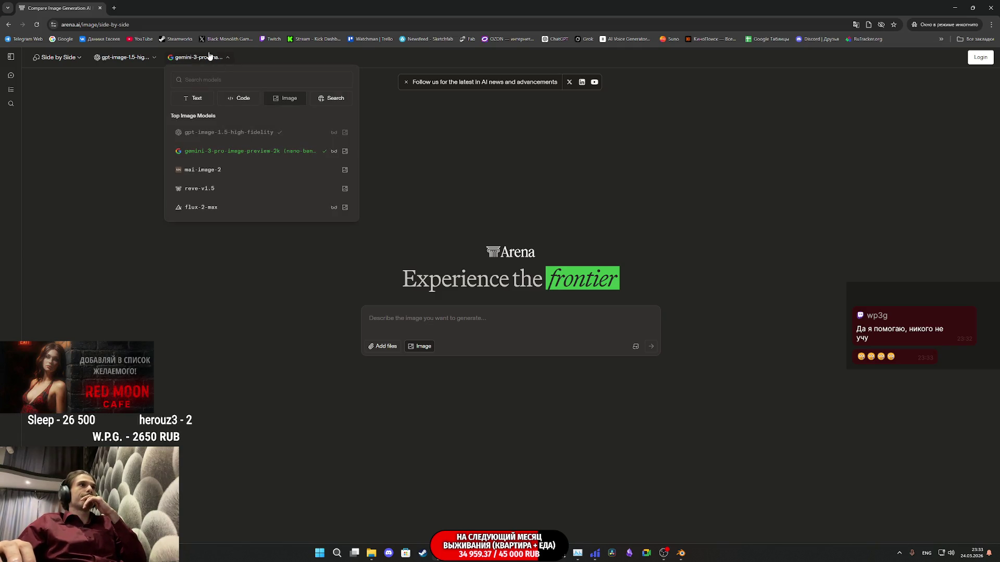
click(207, 59)
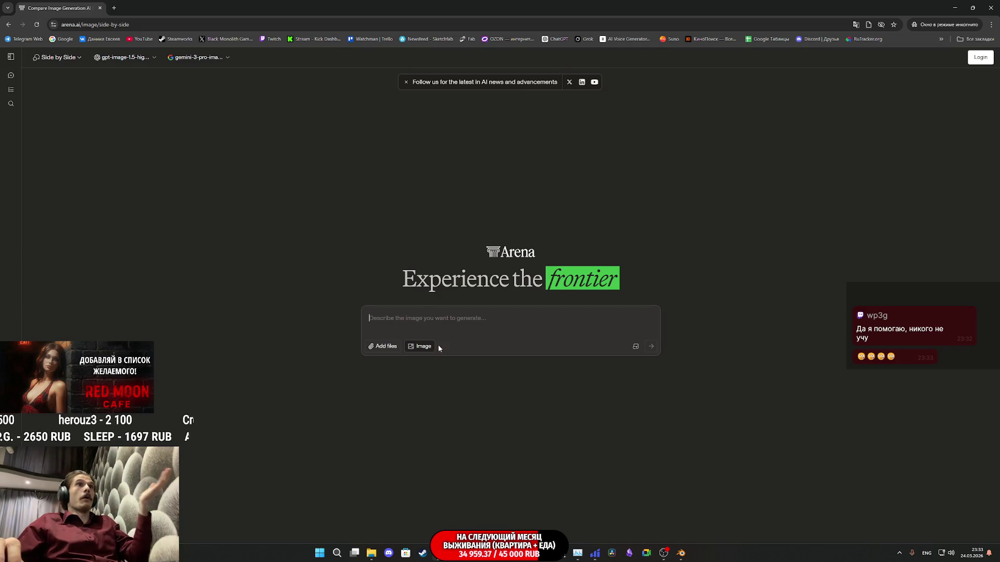
Attach the cat texture PNG and type the prompt 'перетекстурируй текстуру черного кота на UV на того как на фото'
mouse_move(371, 553)
click(372, 516)
mouse_move(163, 359)
mouse_down()
mouse_move(482, 337)
mouse_move(425, 343)
mouse_up()
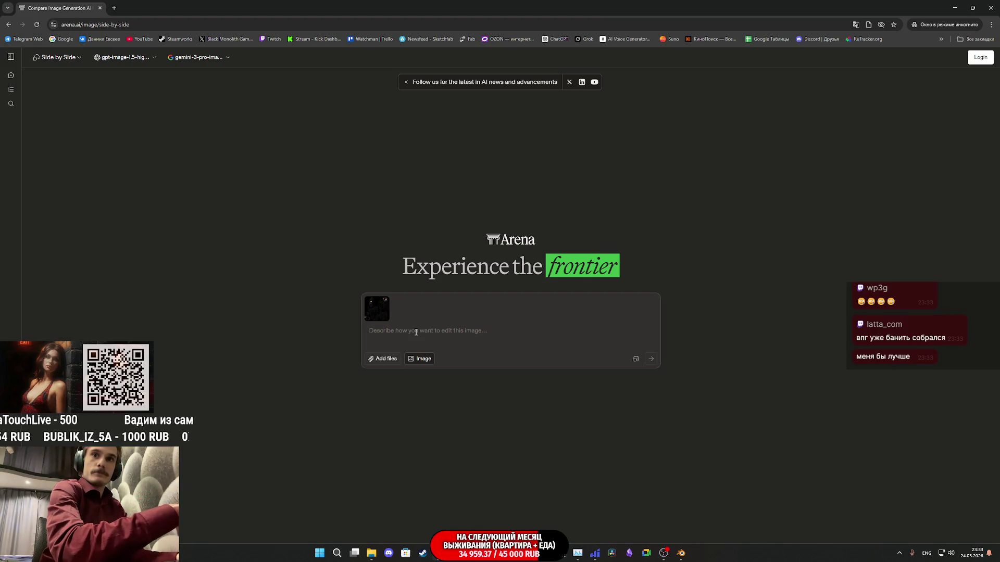
text(g)
key(BackSpace)
key(BackSpace)
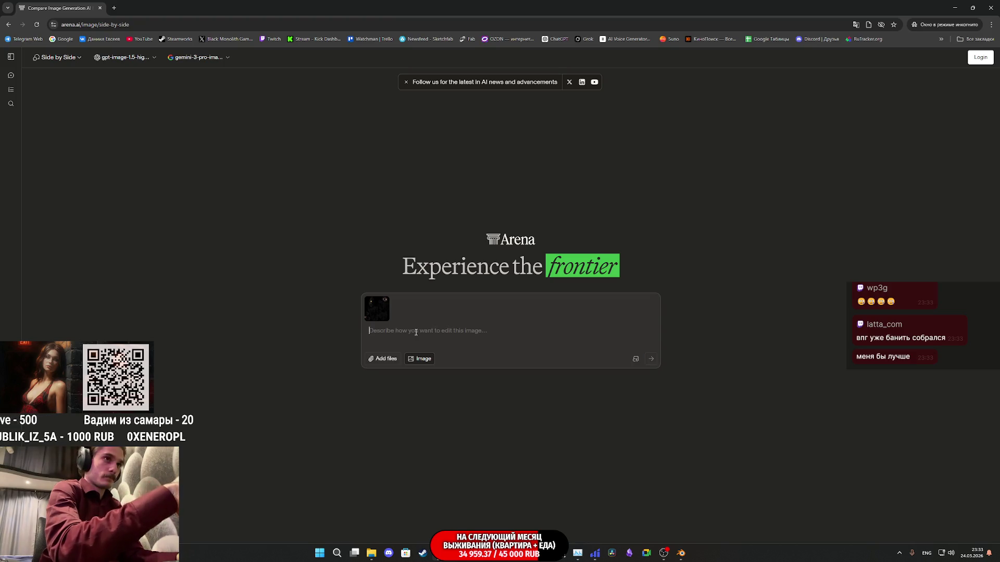
text(перете)
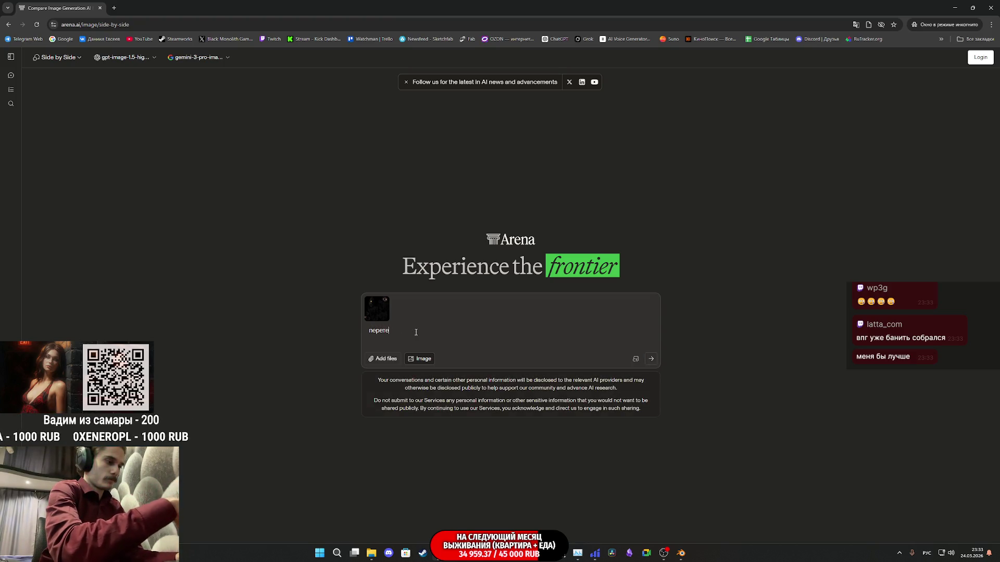
text(кстурируй тек)
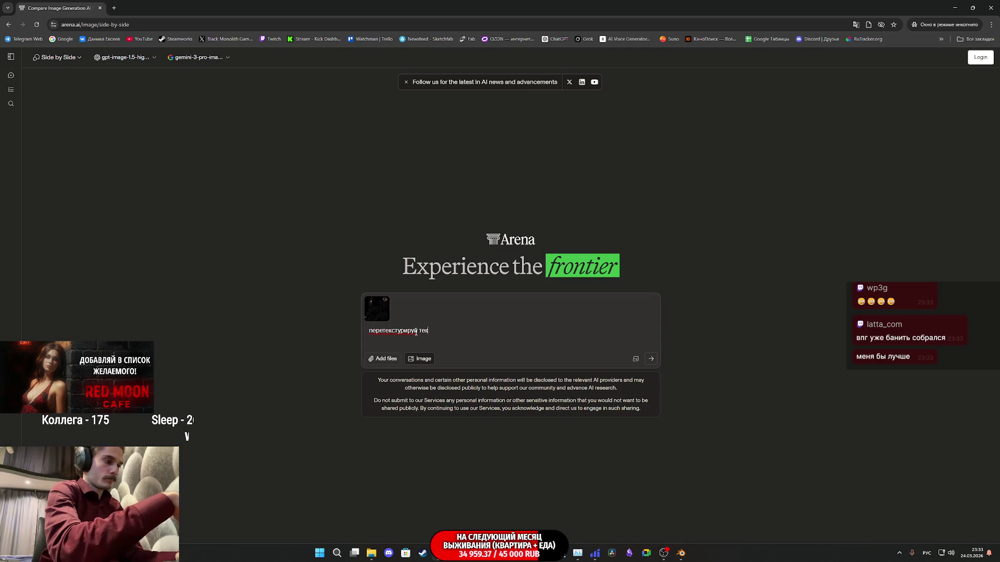
text(стуру)
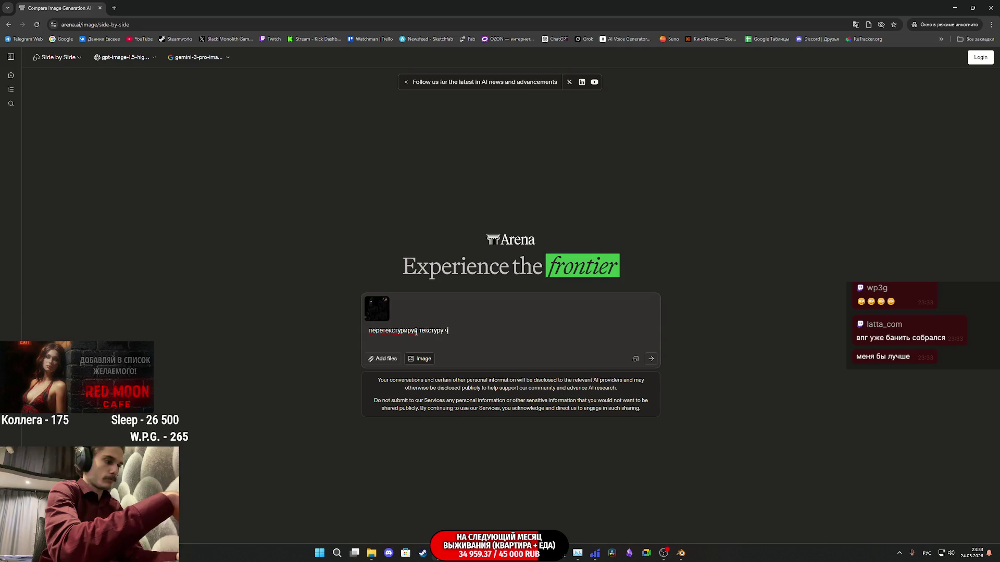
text(черного )
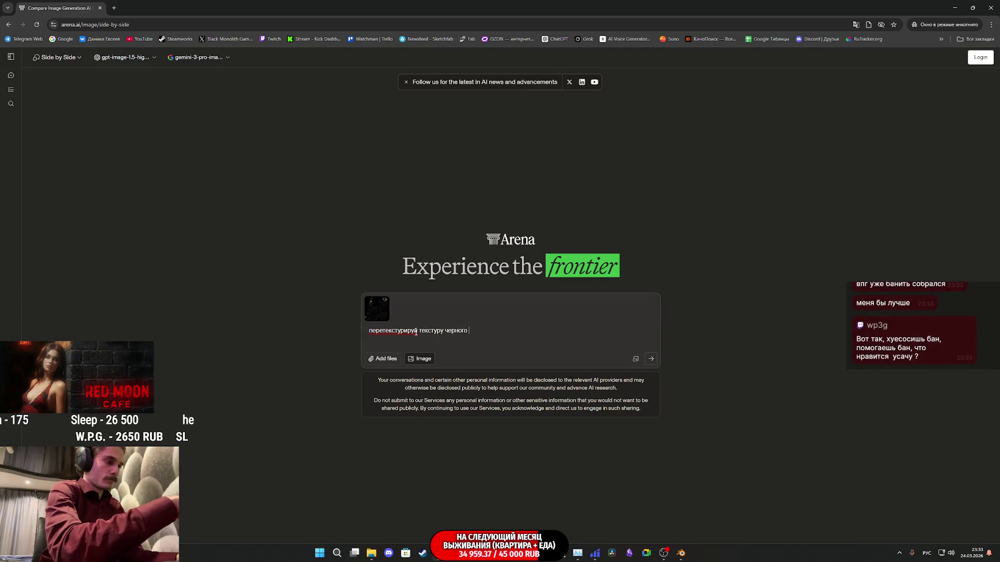
text(кота)
key(alt+shift)
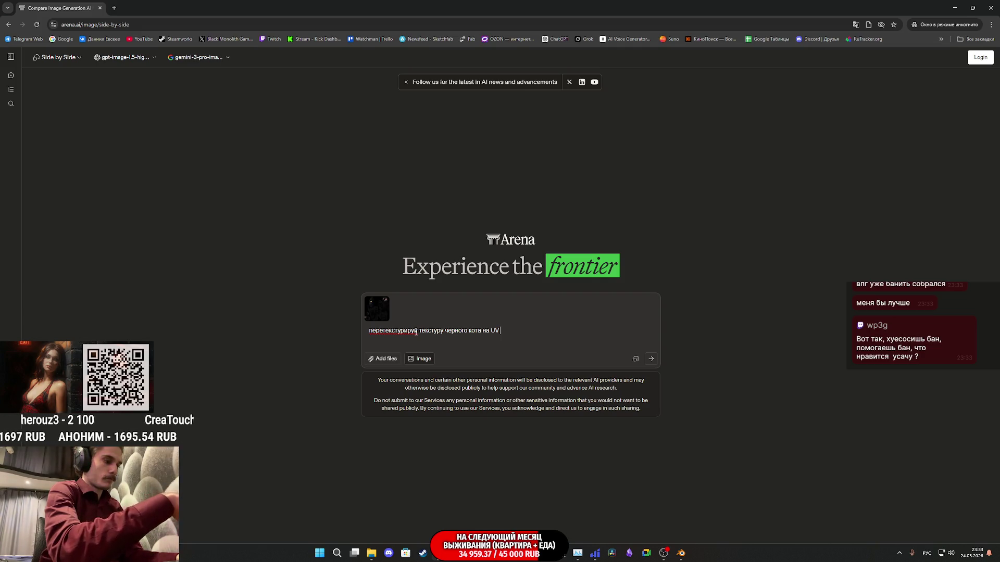
text(как на фото)
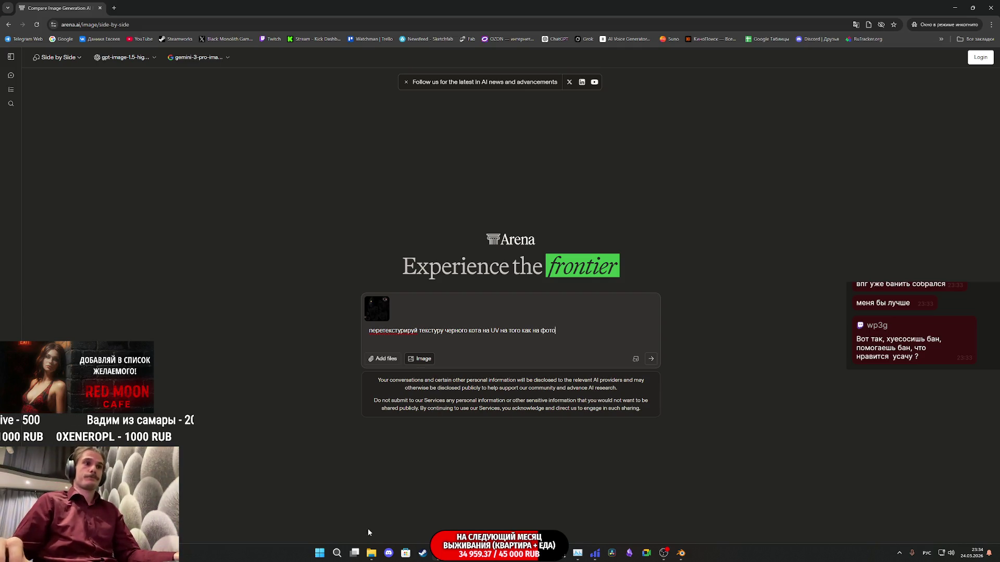
Attach two cat reference photos from Explorer and send the retexture request
click(371, 553)
mouse_move(182, 382)
mouse_down()
mouse_move(500, 350)
mouse_move(367, 347)
mouse_up()
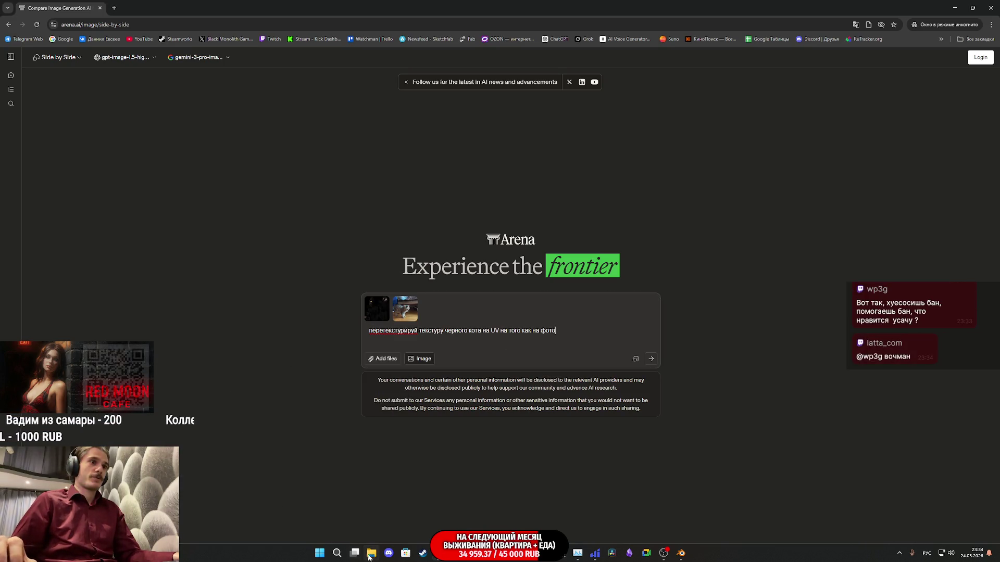
click(371, 553)
drag(178, 371, 540, 333)
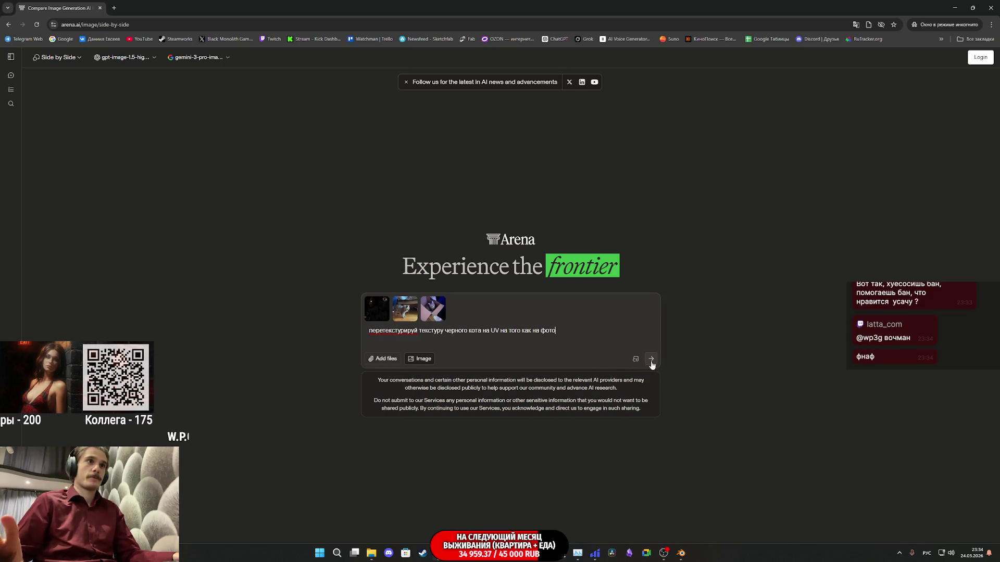
drag(570, 332, 413, 331)
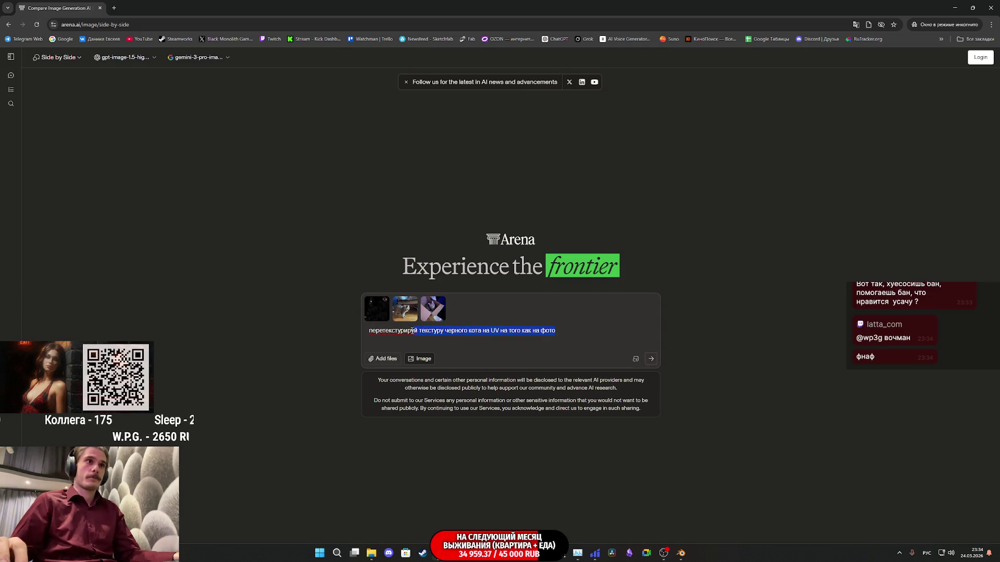
click(650, 359)
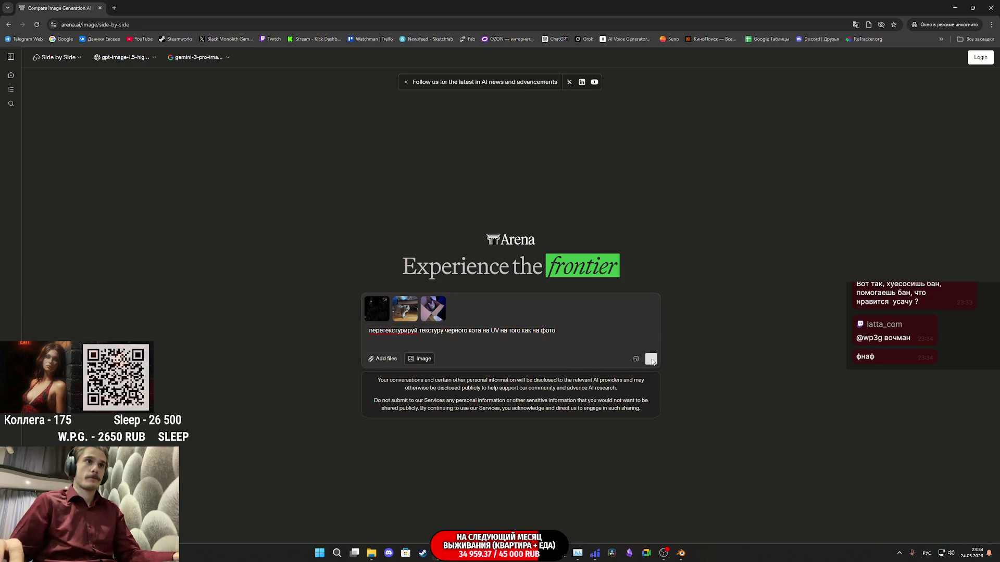
Accept the terms, enlarge the cat-in-box reference photo, then bring up the Telegram Desktop folder
click(598, 354)
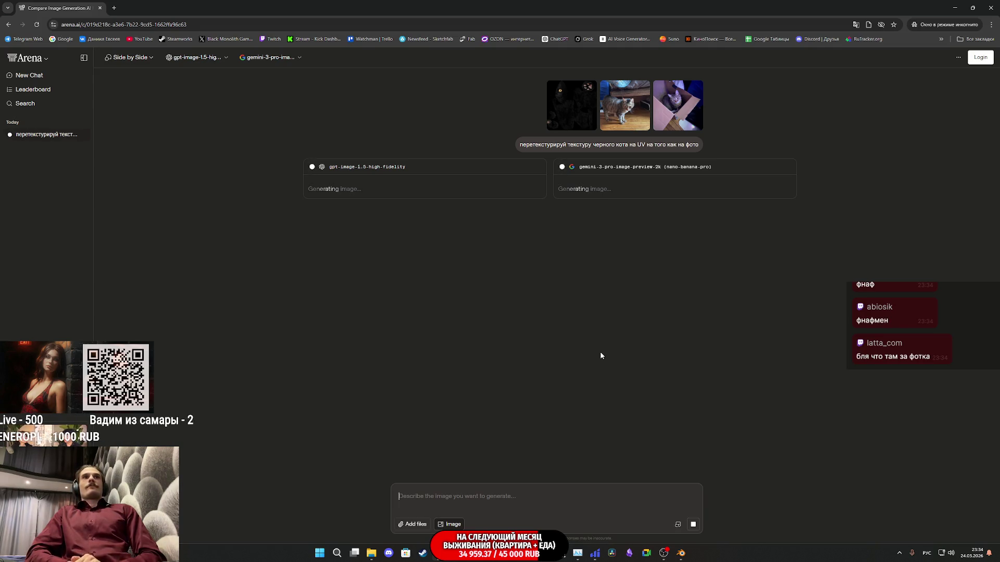
click(663, 121)
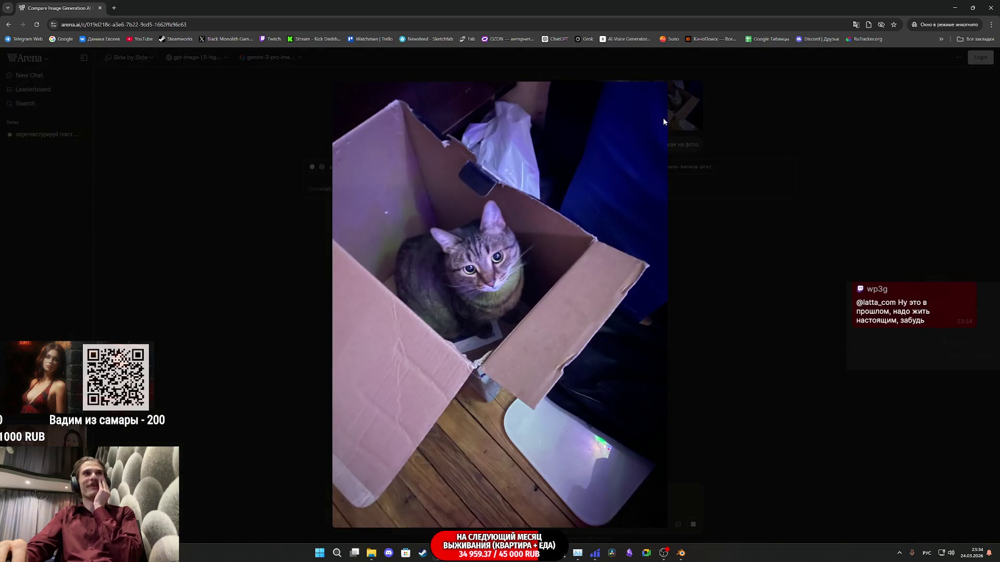
click(908, 110)
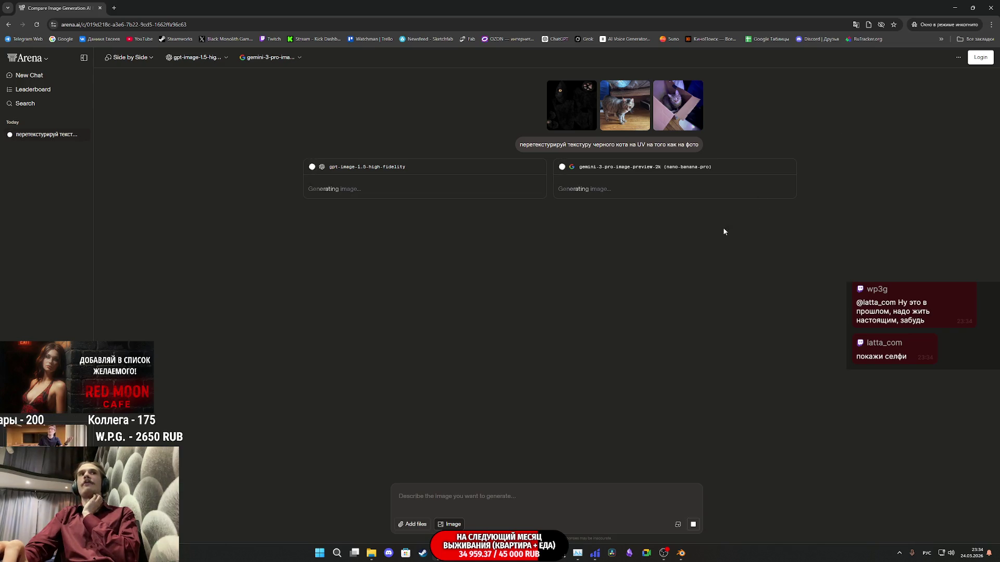
mouse_move(375, 549)
click(372, 504)
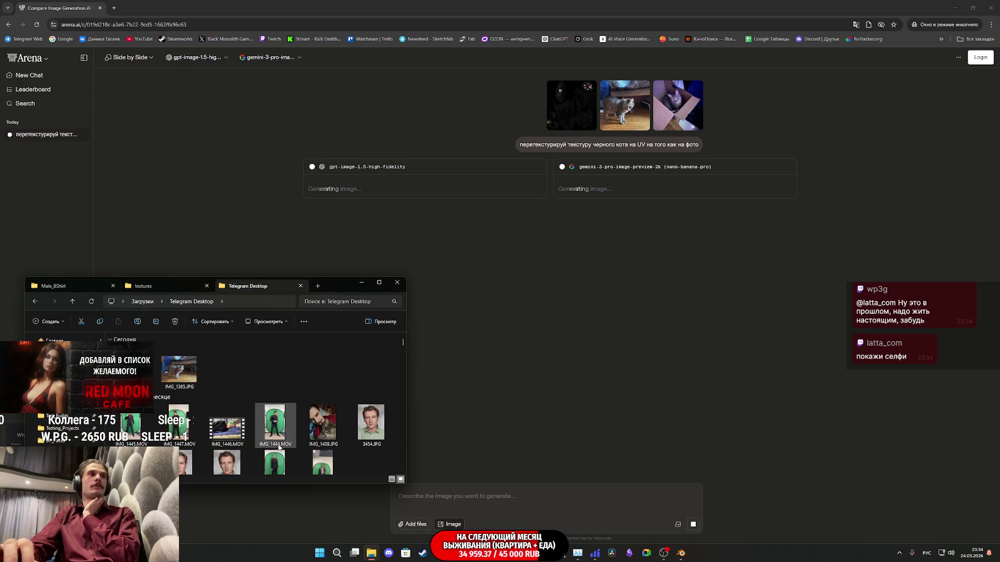
Preview IMG_1439.JPG in Photos, close it, and return to the Arena comparison page
double_click(324, 430)
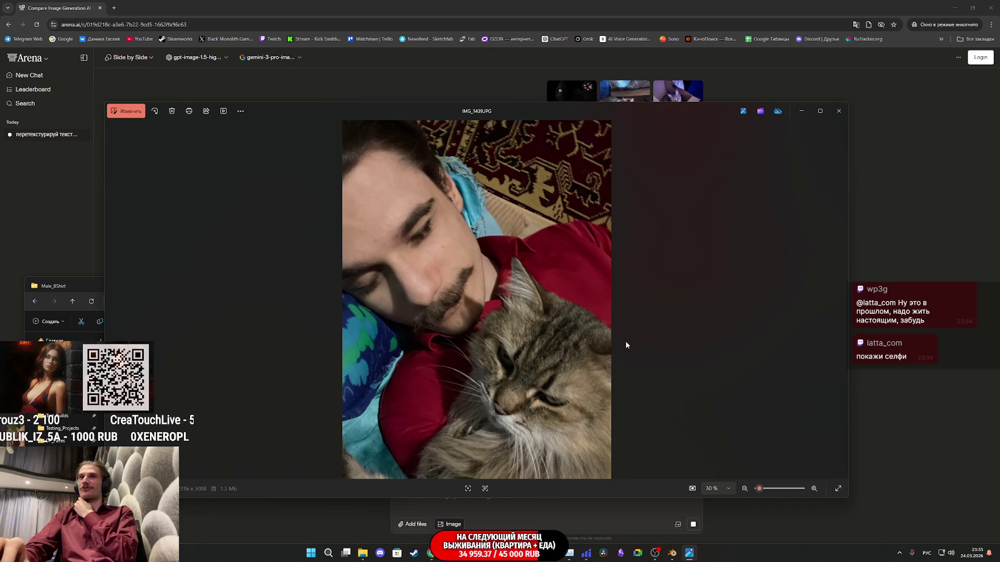
click(844, 115)
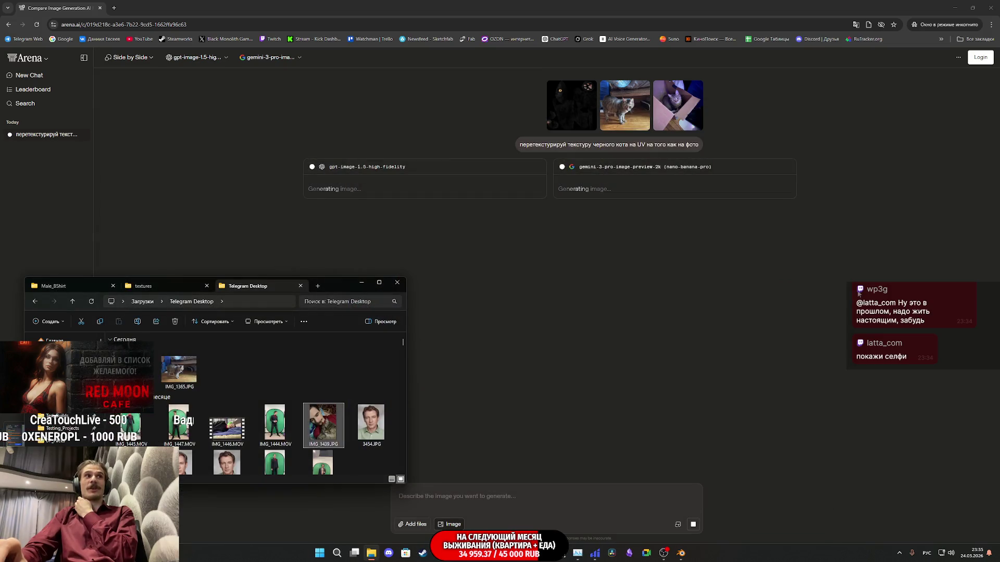
click(857, 293)
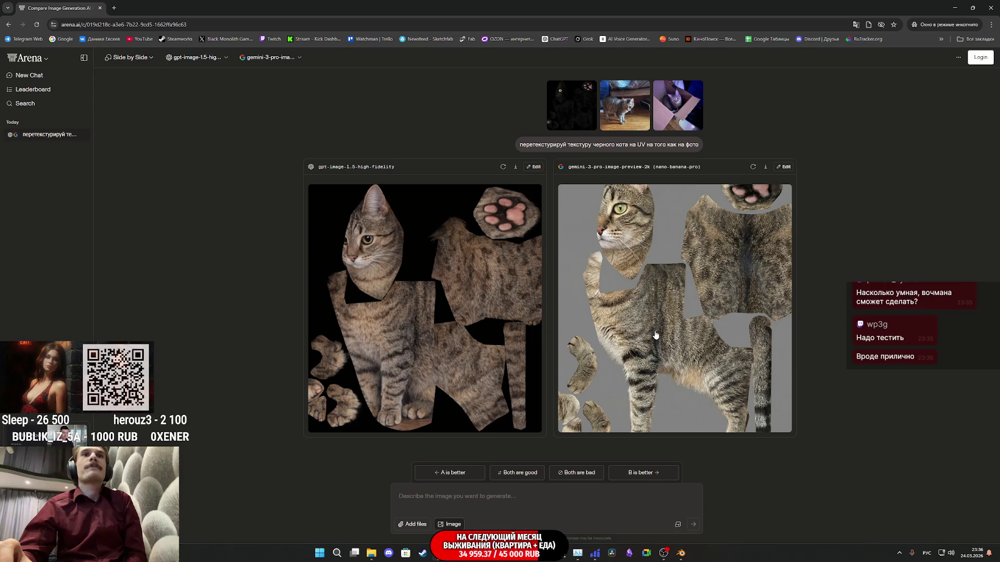
Inspect the enlarged Gemini texture and black cat reference, then paste the retexture prompt back in
click(673, 336)
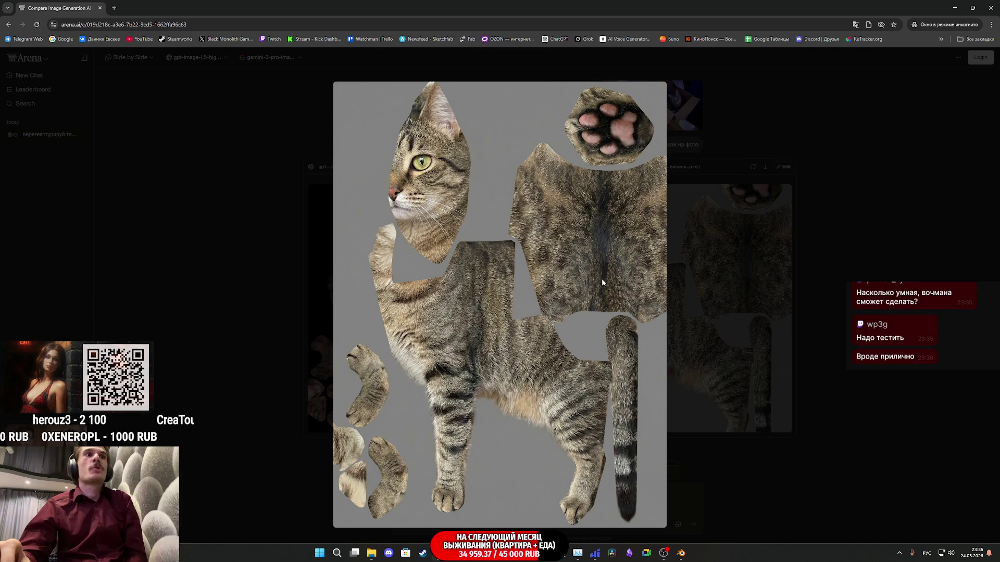
click(713, 283)
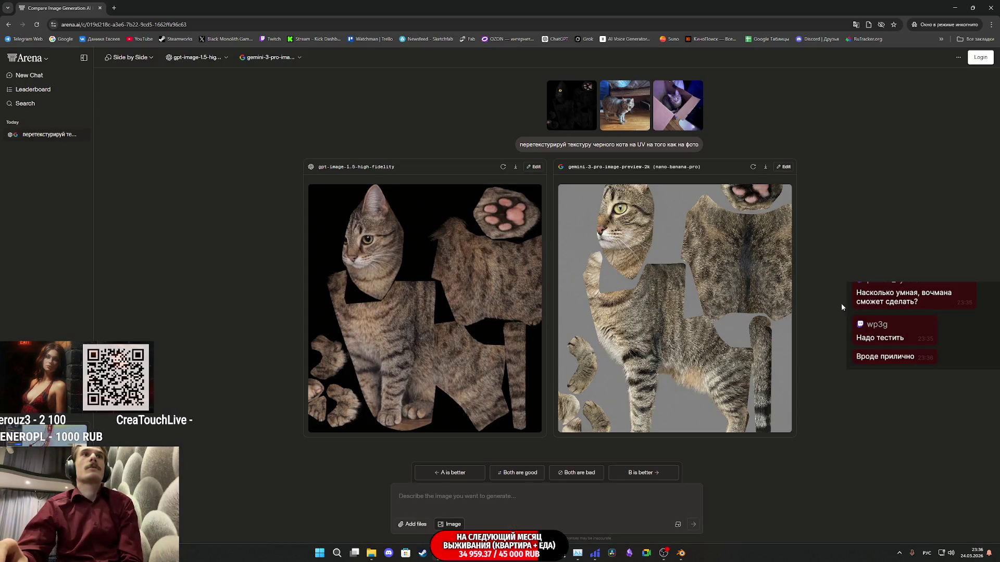
click(568, 124)
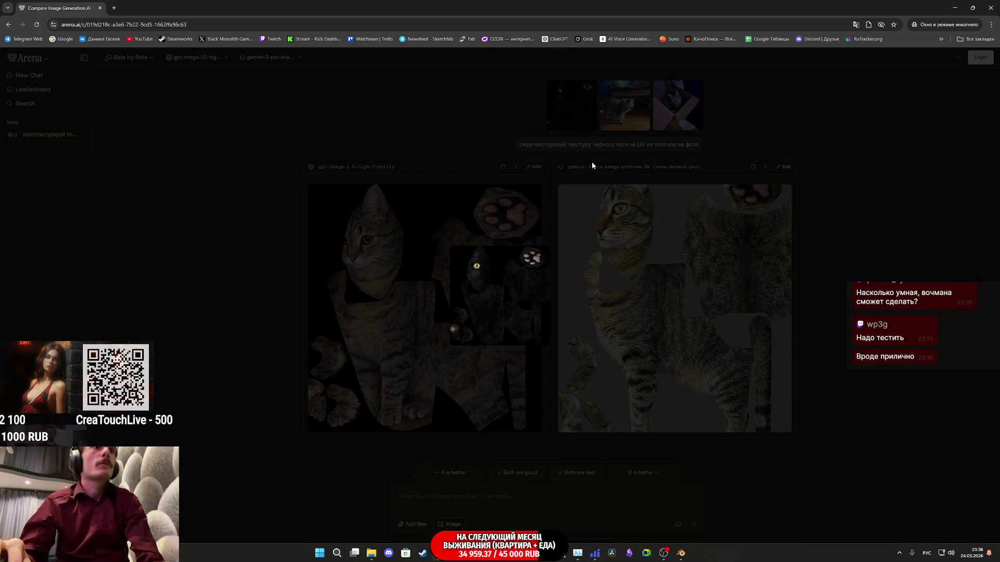
click(643, 197)
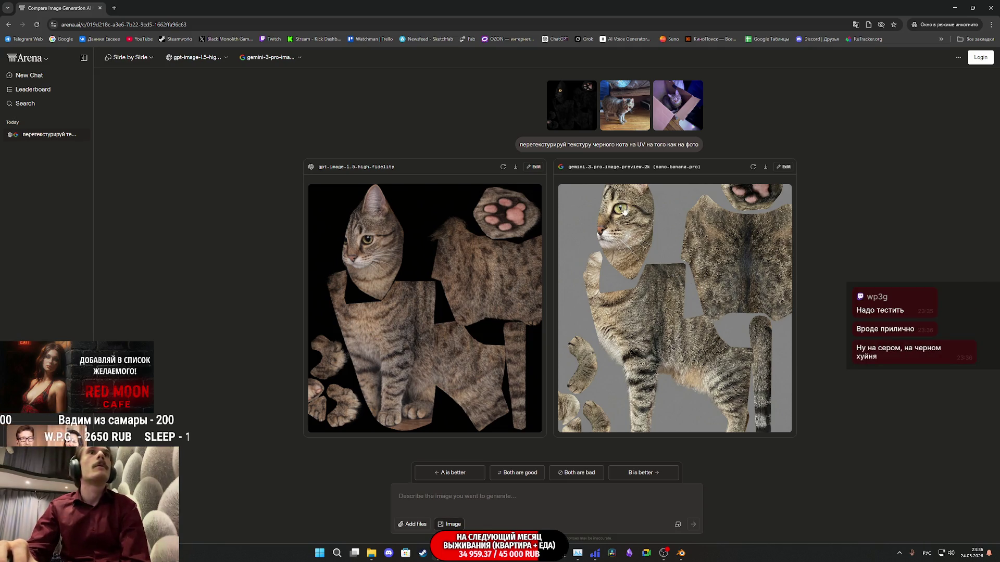
text(перетекстурируй текстуру черного кота на UV на того как на фото)
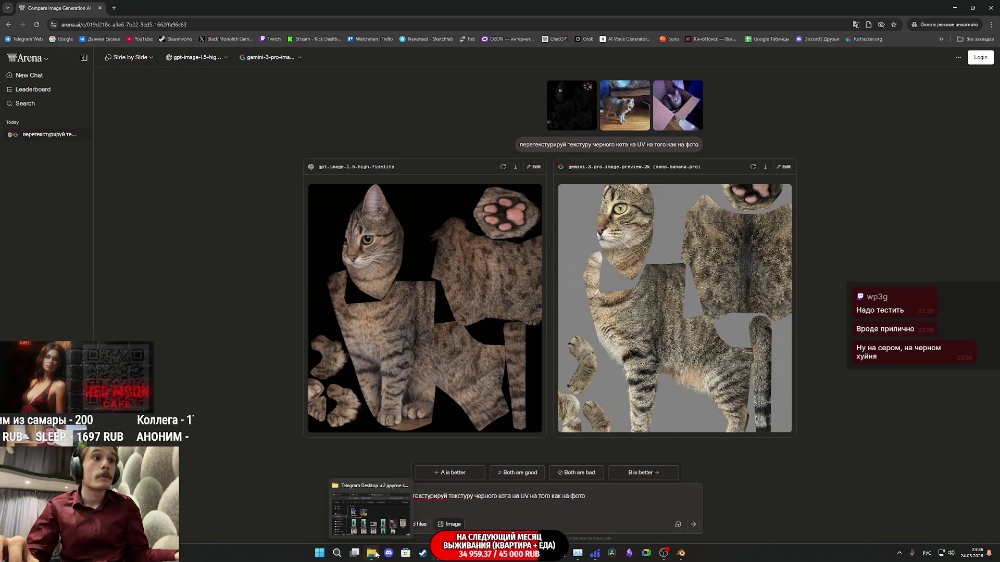
Attach the black cat texture PNG and the IMG_1365.JPG photo, then send the retexture request
click(371, 553)
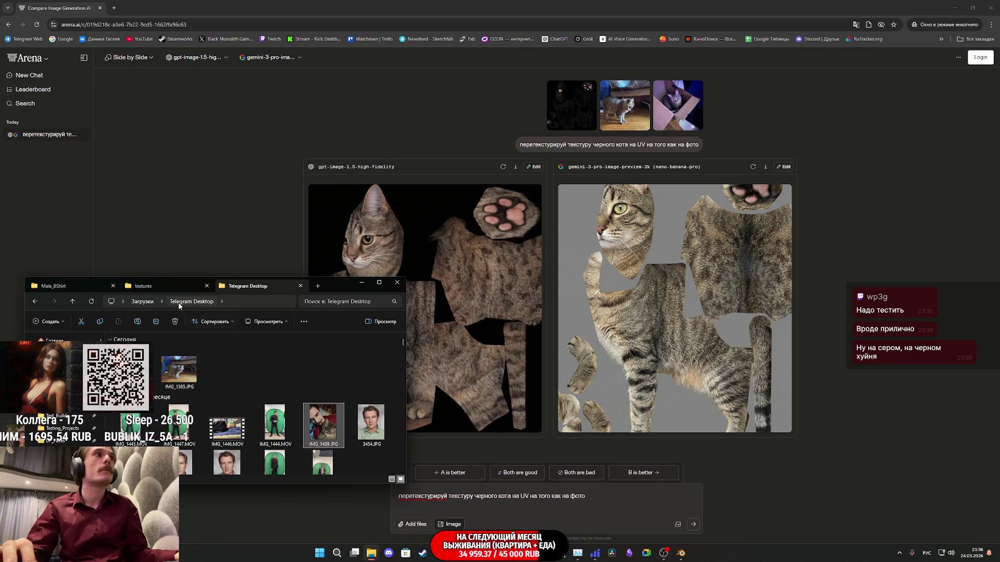
click(161, 288)
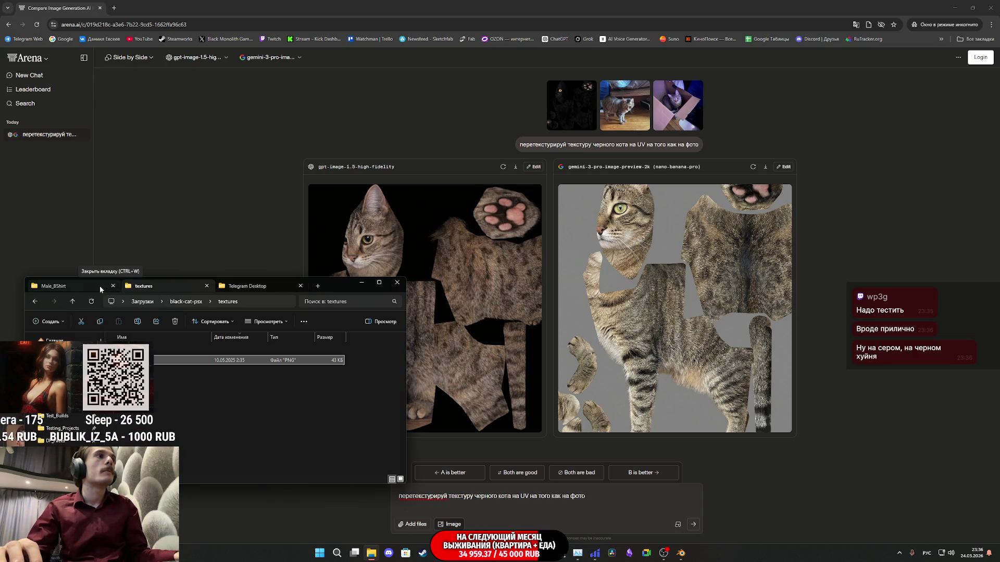
drag(157, 360, 501, 517)
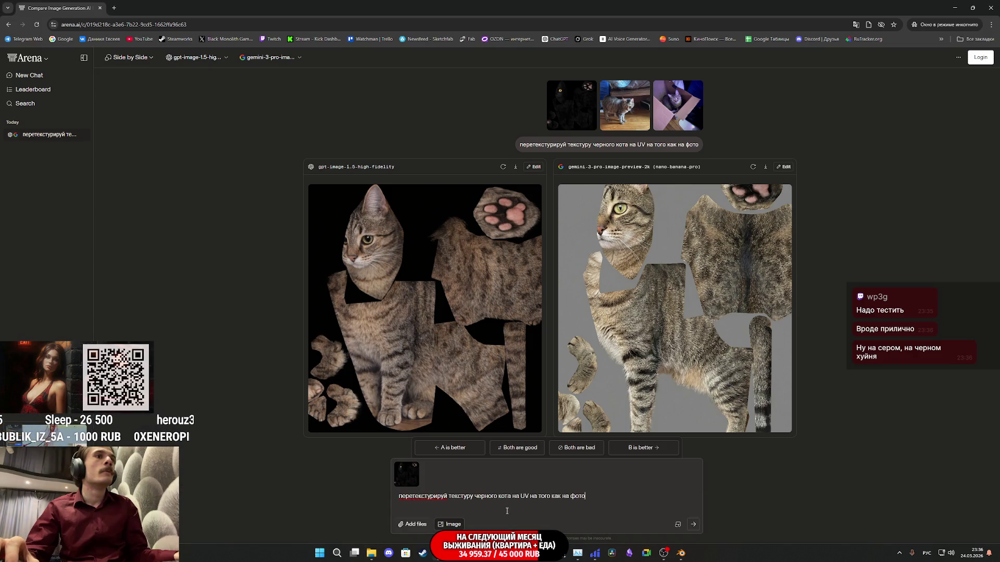
mouse_move(371, 553)
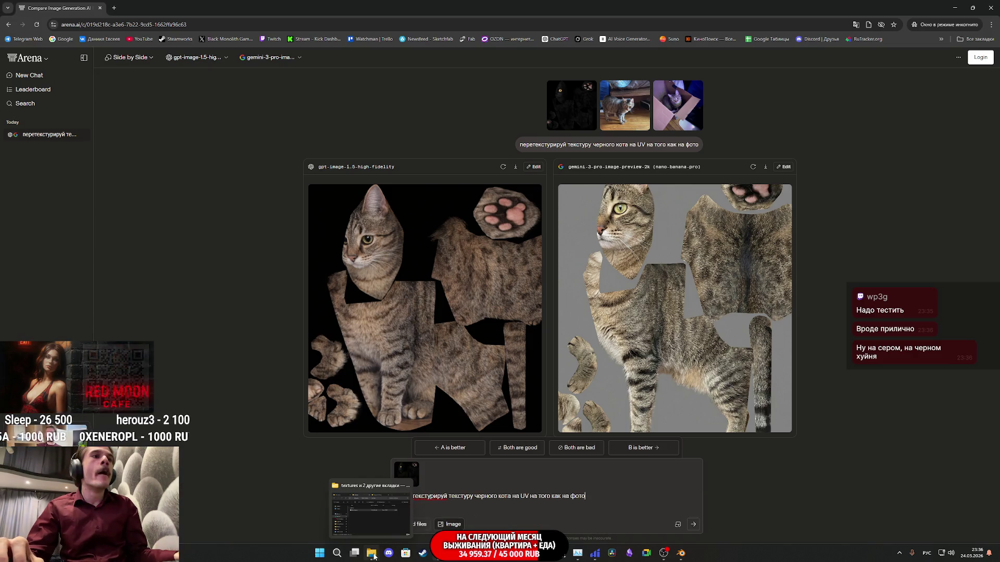
mouse_move(371, 527)
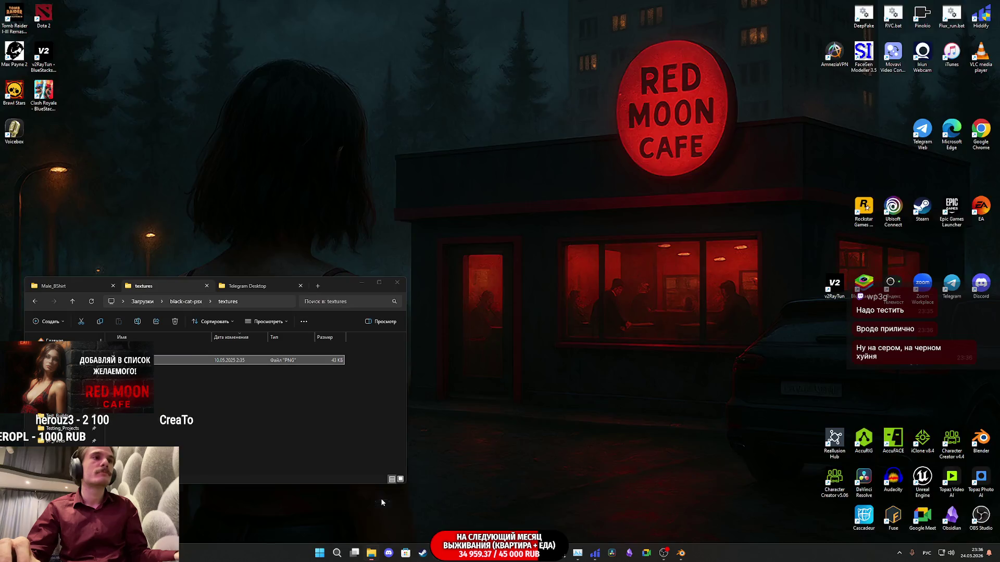
click(380, 498)
mouse_move(179, 369)
mouse_down()
mouse_move(557, 486)
mouse_move(560, 508)
mouse_up()
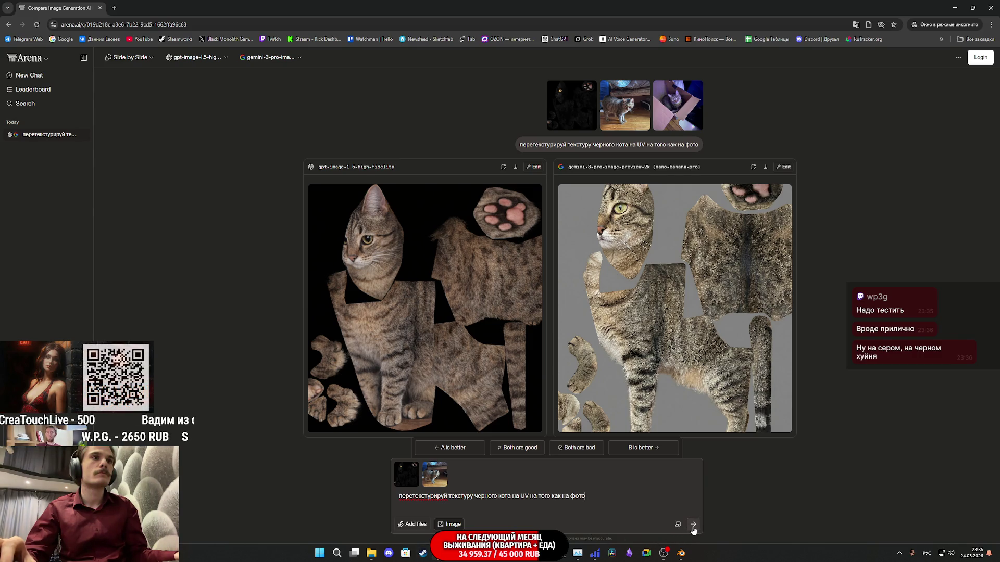
click(693, 526)
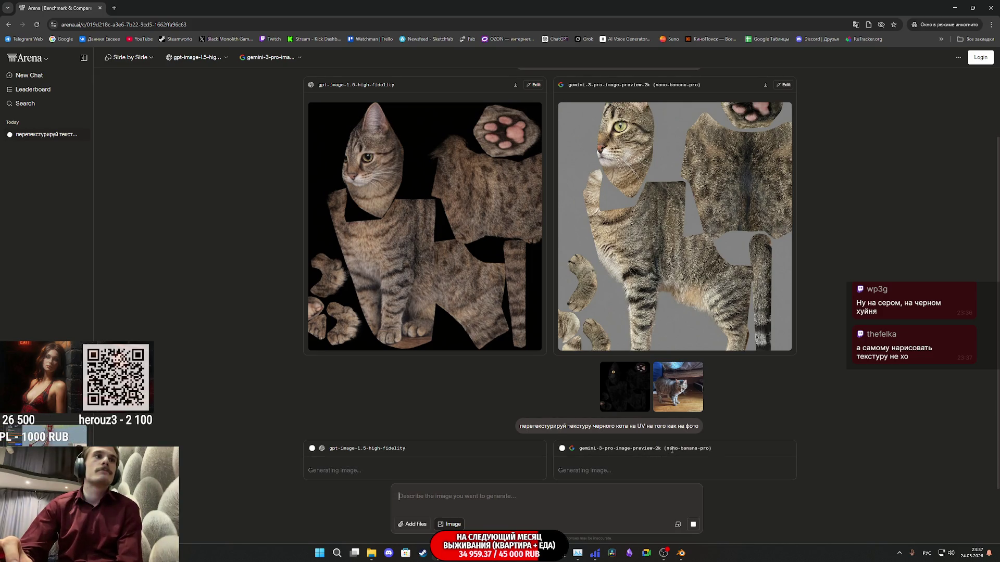
View the black cat reference enlarged and scroll the chat while both new textures generate
click(625, 401)
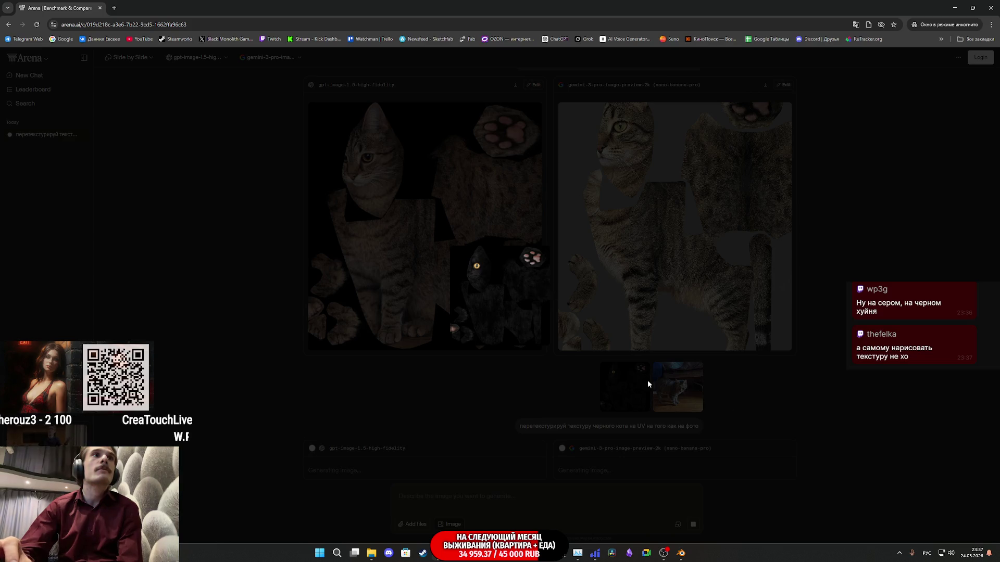
click(585, 372)
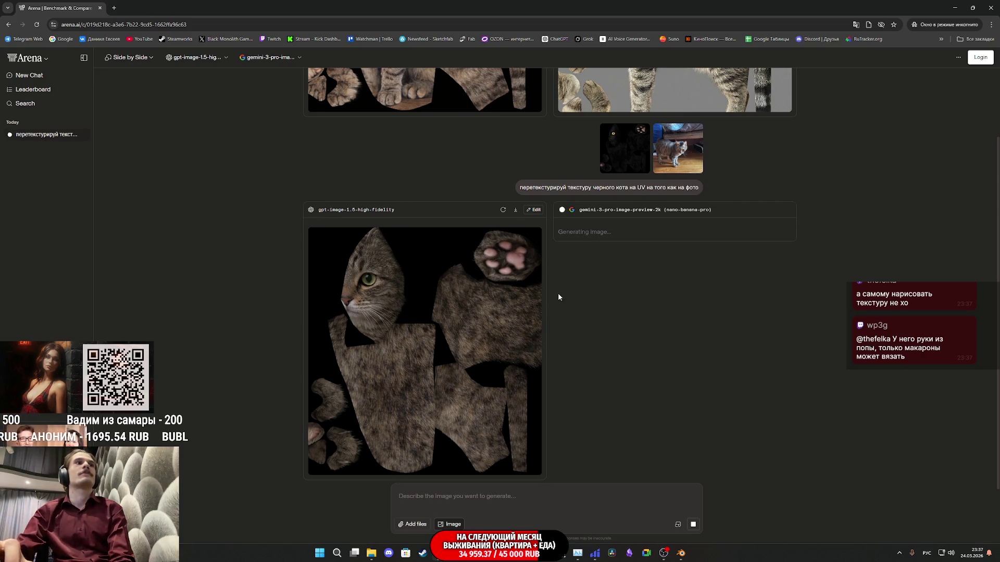
scroll(629, 341, up, 5)
scroll(660, 368, up, 1)
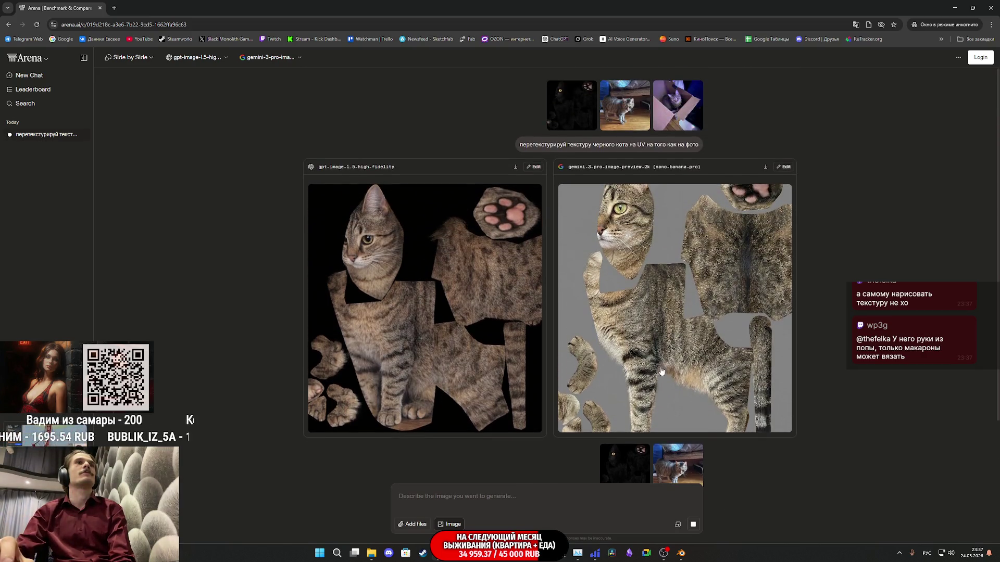
scroll(662, 370, down, 5)
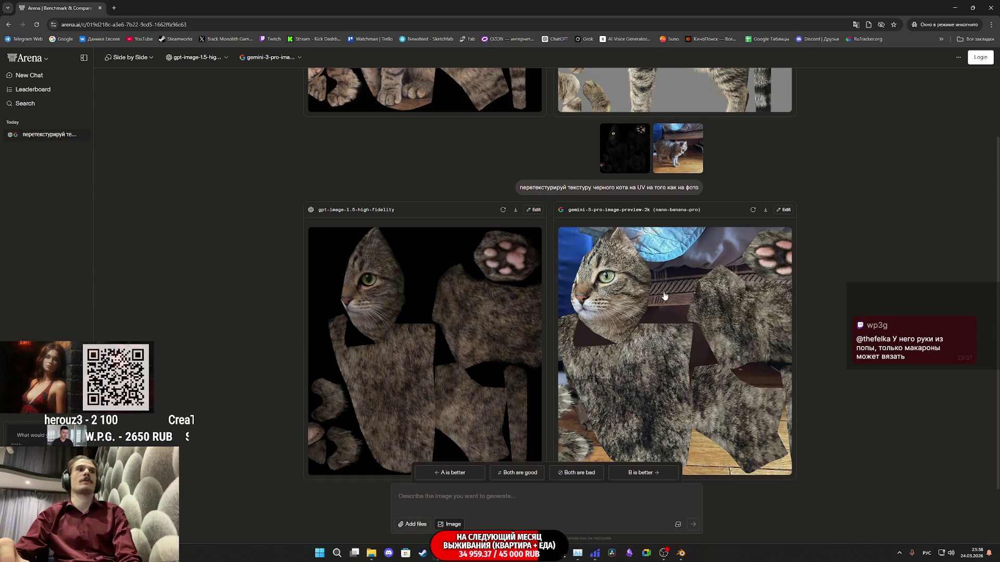
Paste the retexture prompt and attach the black cat texture and IMG_1365.JPG
click(474, 497)
text(перетекстурируй текстуру черного кота на UV на того как на фото)
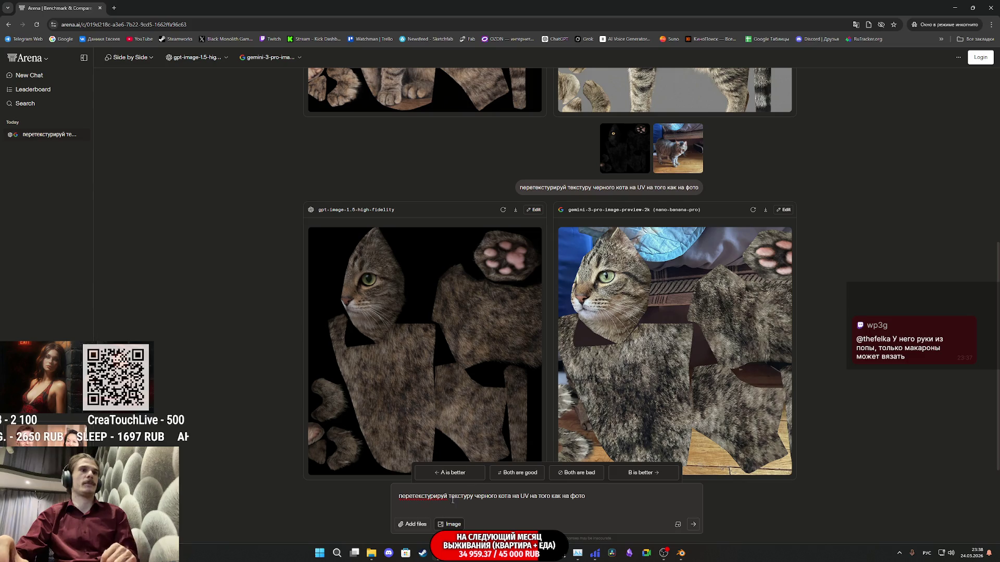
click(373, 553)
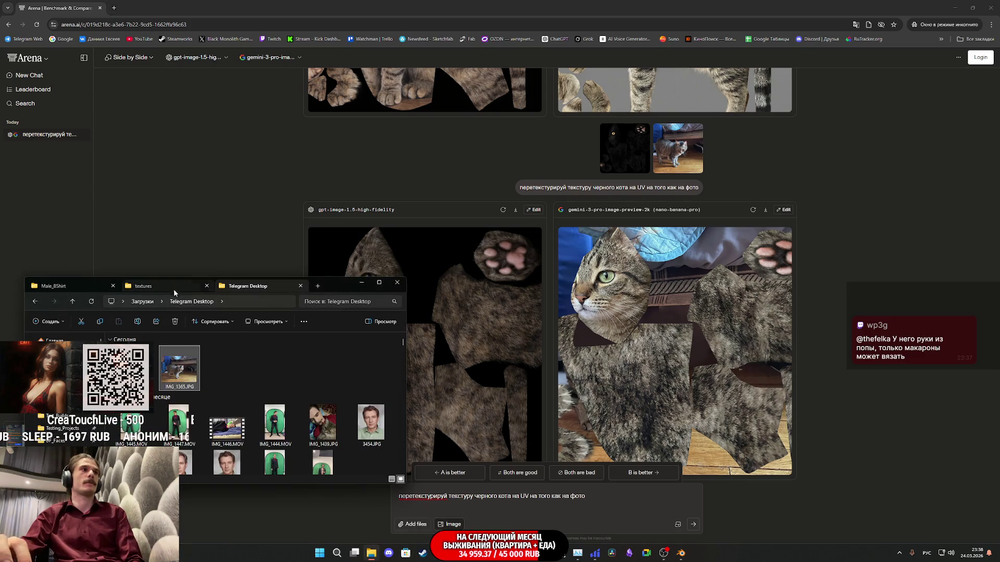
mouse_move(195, 360)
mouse_down()
mouse_move(307, 396)
mouse_move(305, 436)
mouse_up()
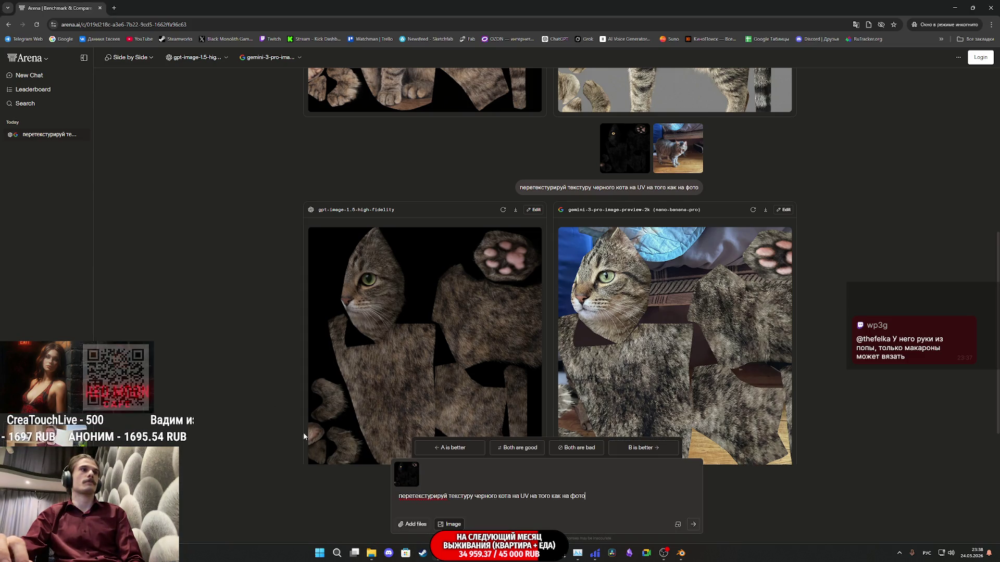
click(372, 552)
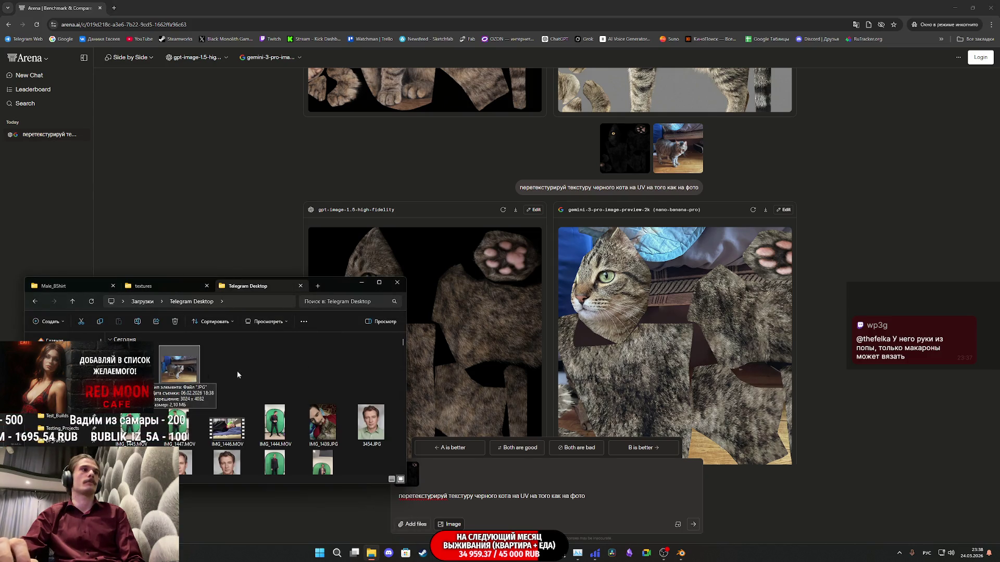
mouse_move(180, 364)
mouse_down()
mouse_move(302, 387)
mouse_move(510, 482)
mouse_up()
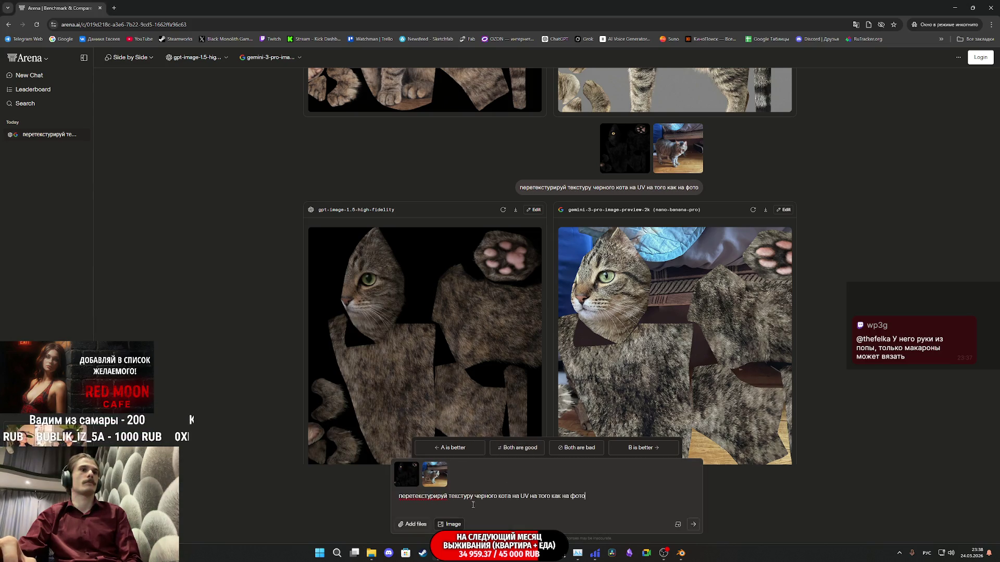
Replace the prompt's first word with 'перекрась' and send the request
double_click(395, 498)
text(перекра)
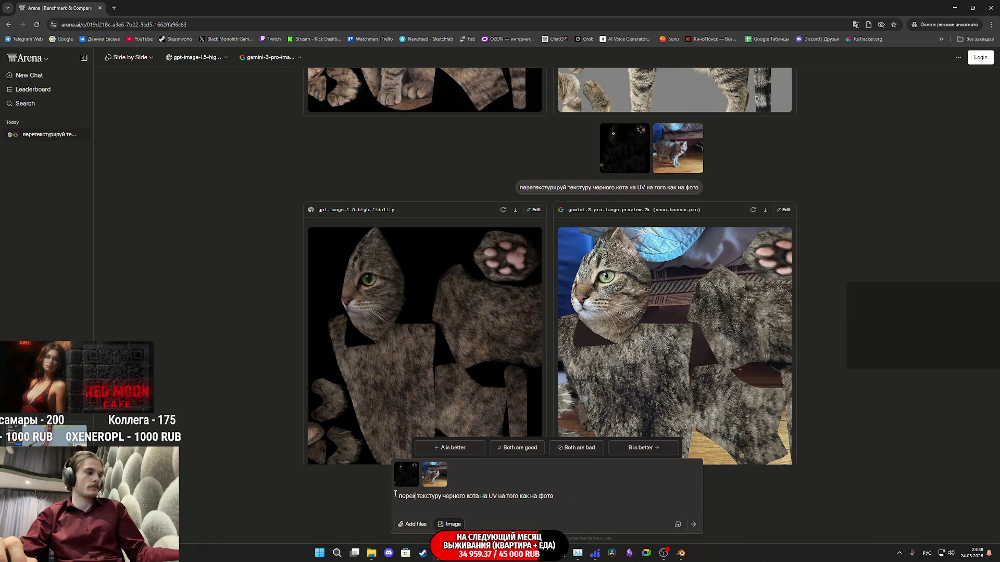
text(сь)
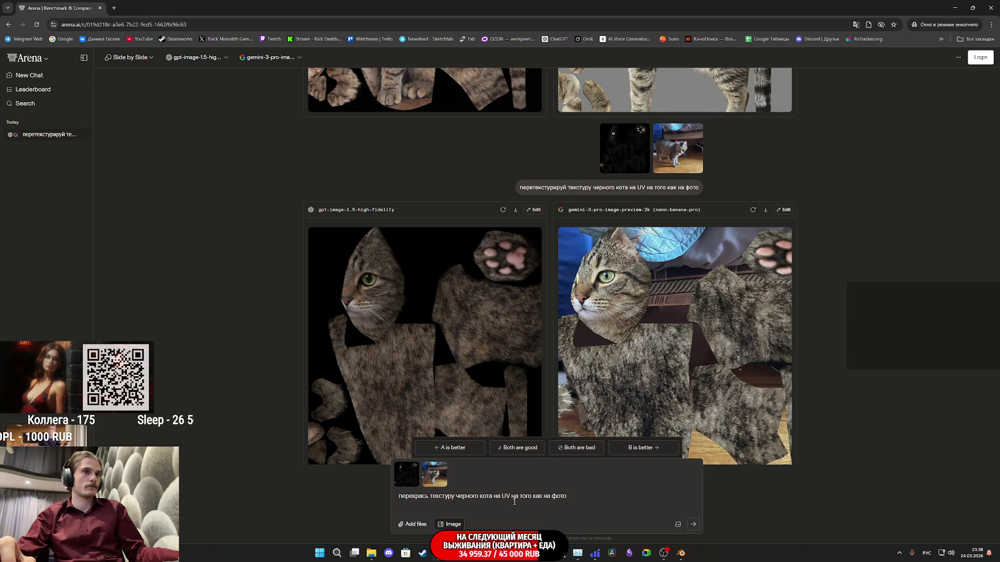
click(691, 526)
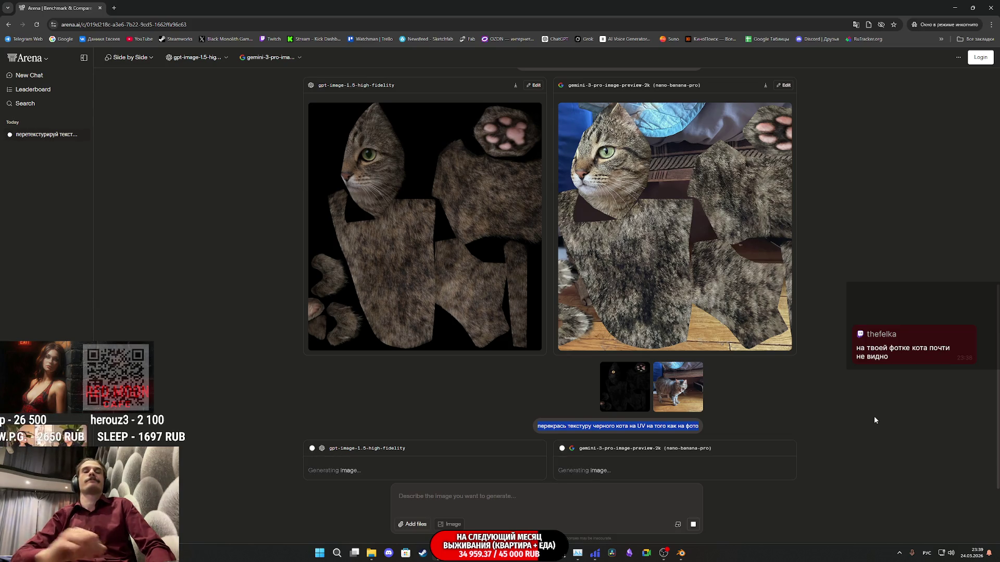
Play the suggested YouTube video 'you feel happier alone'
mouse_move(440, 553)
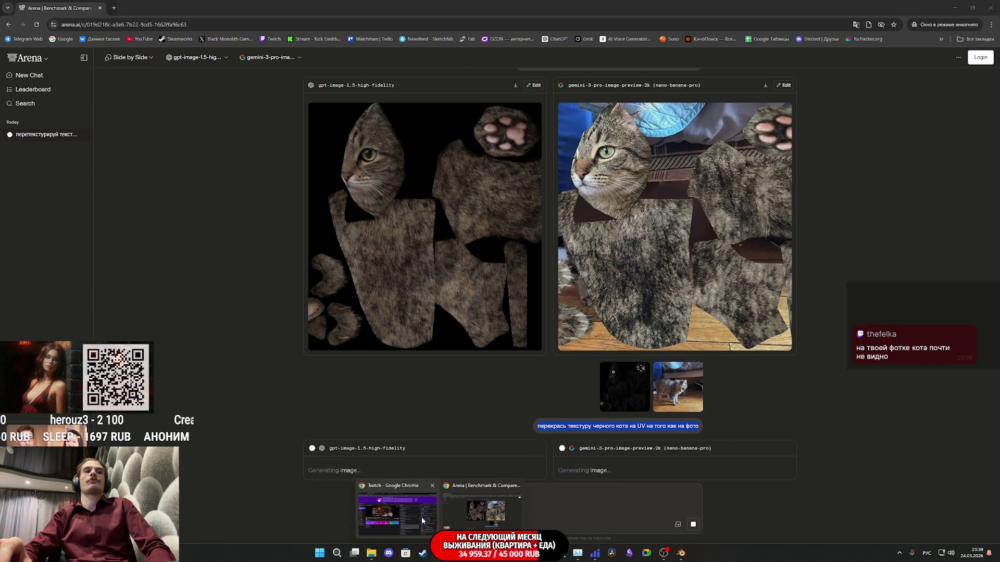
click(396, 508)
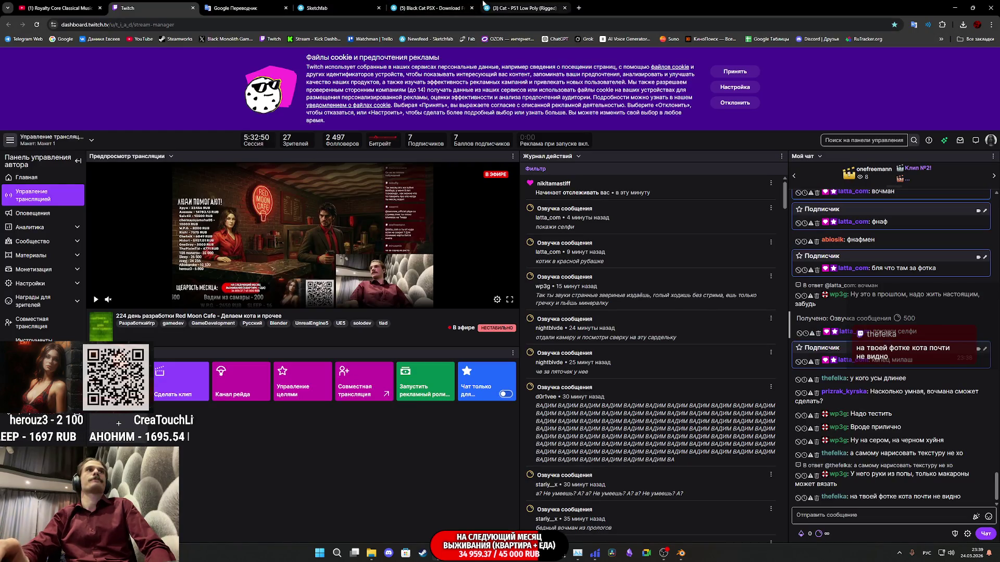
click(86, 8)
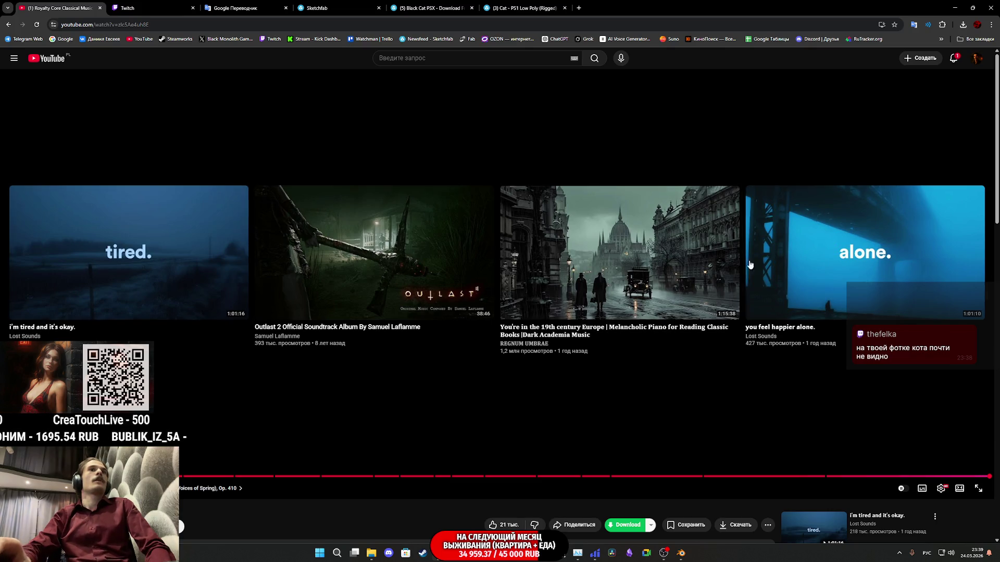
click(783, 262)
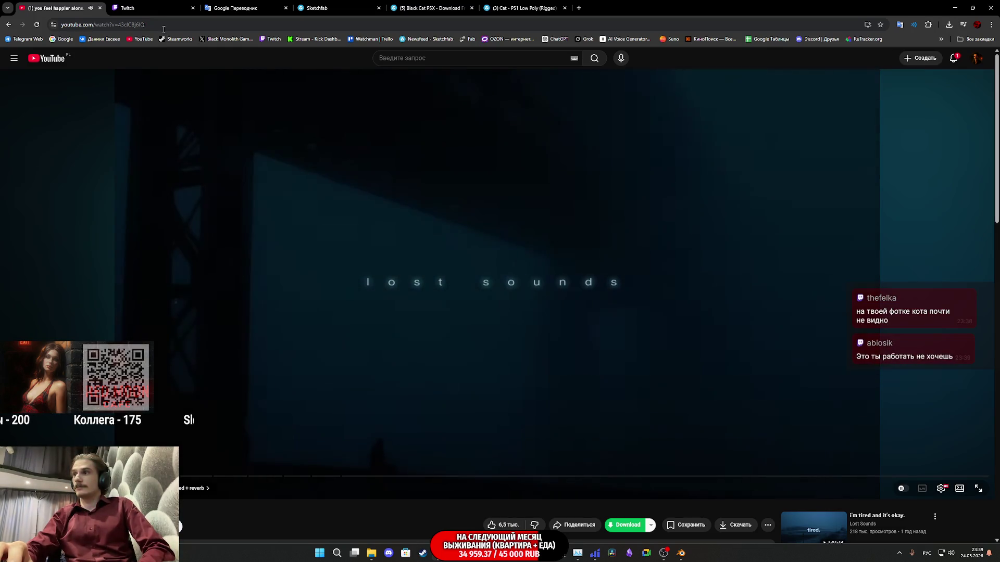
Return to the Twitch dashboard, then back to the Arena AI chat window
click(178, 10)
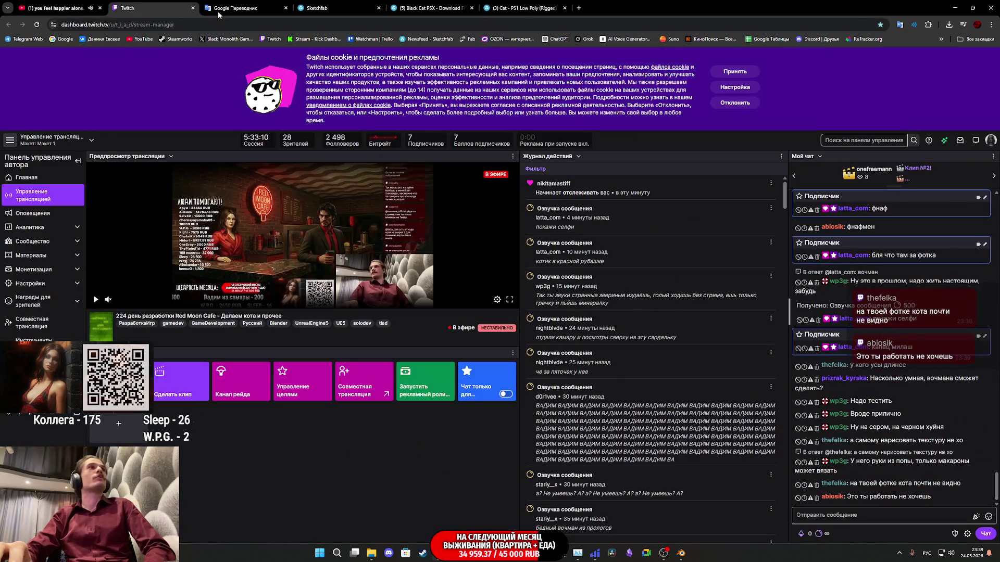
mouse_move(458, 553)
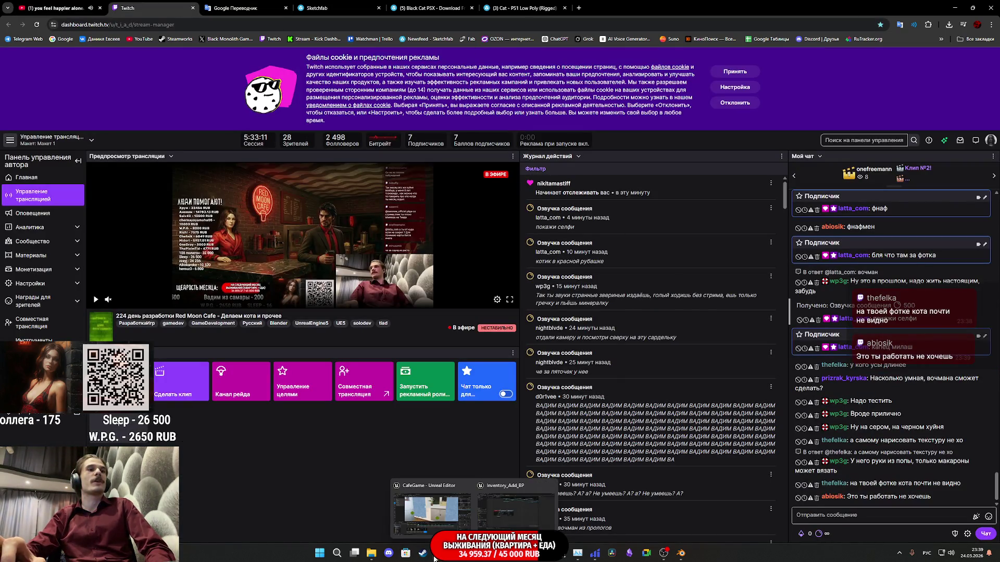
click(510, 505)
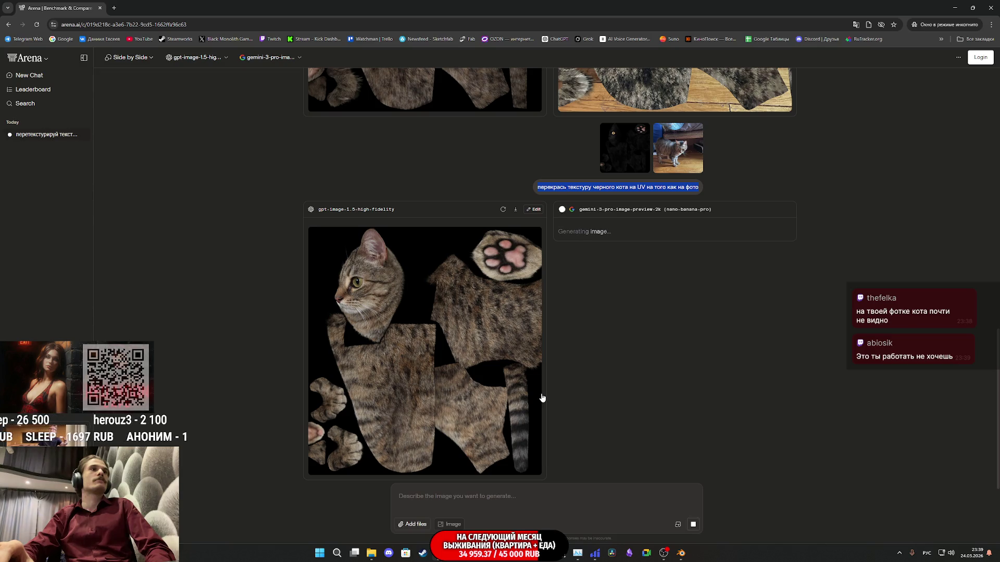
Download the latest gpt-image-1.5-high-fidelity tabby texture as a PNG, then switch to Blender
scroll(435, 367, up, 5)
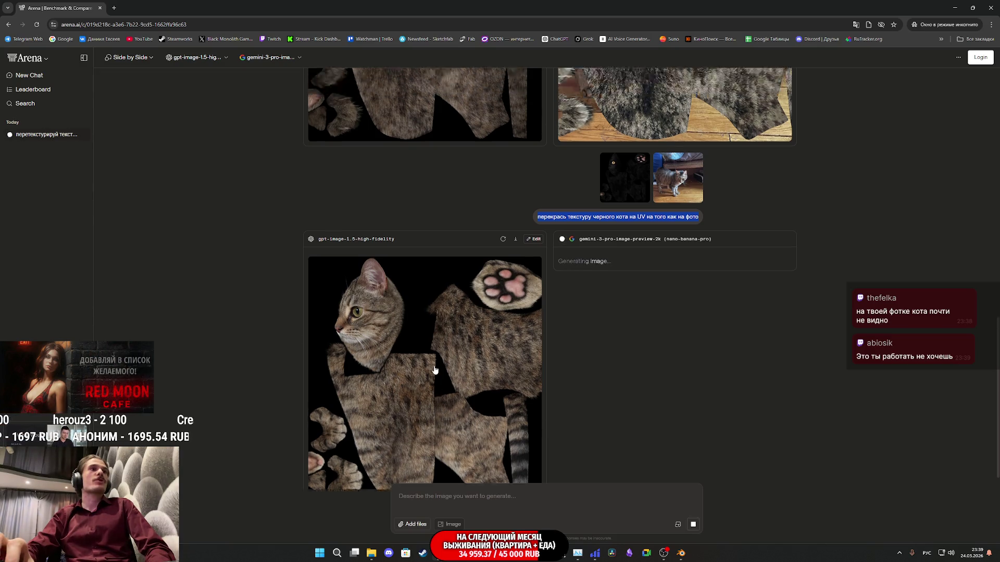
scroll(434, 370, down, 5)
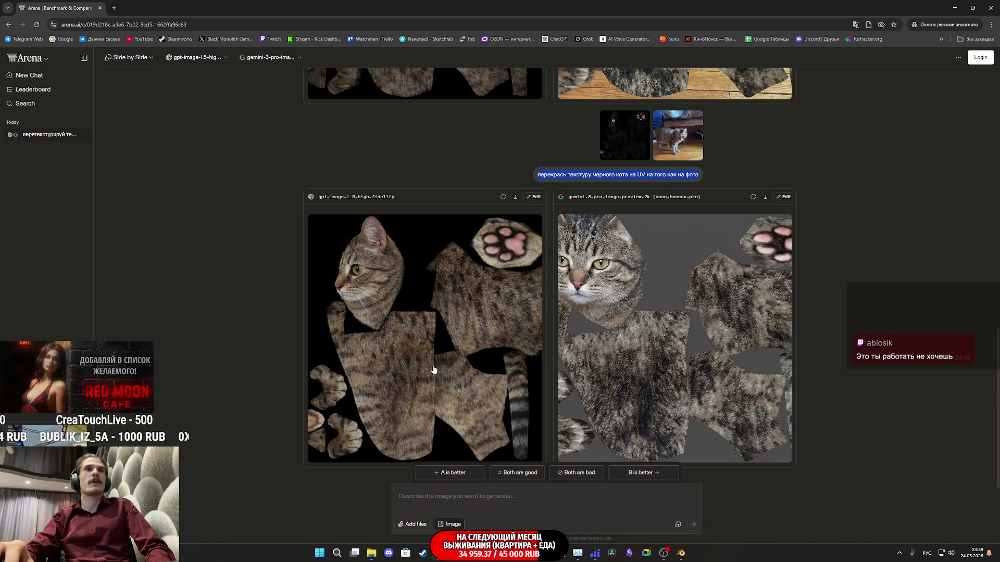
right_click(480, 348)
click(520, 365)
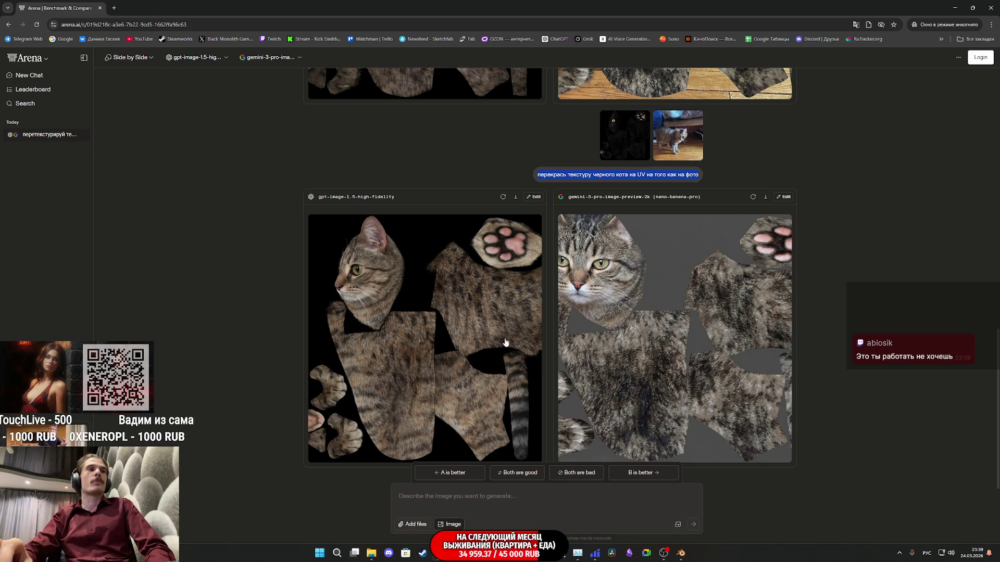
click(391, 239)
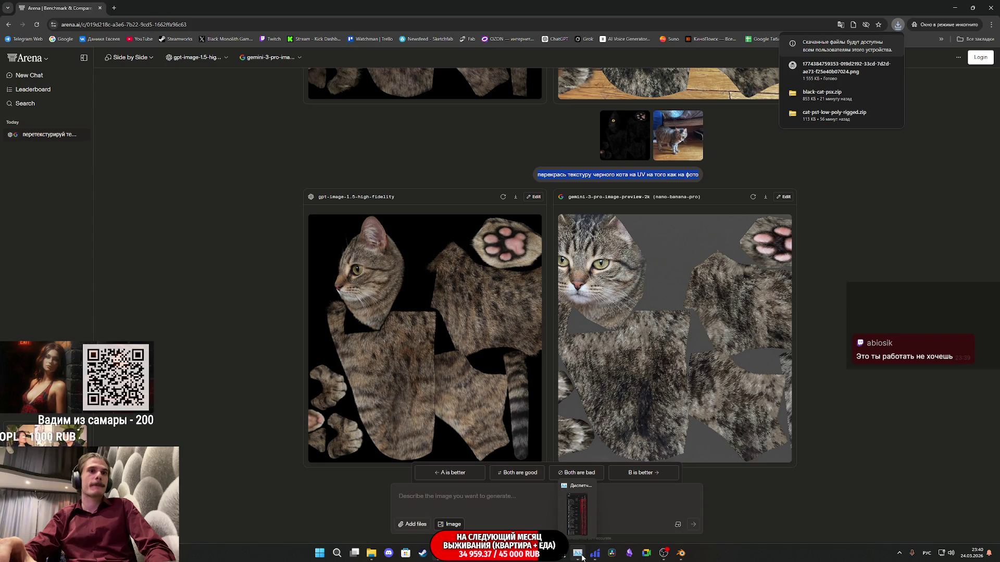
click(551, 512)
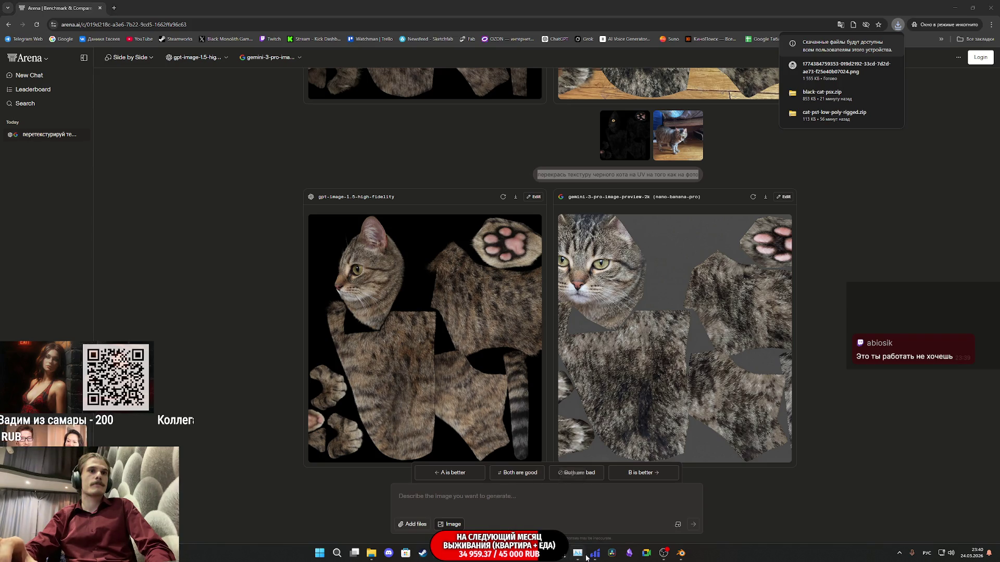
click(680, 553)
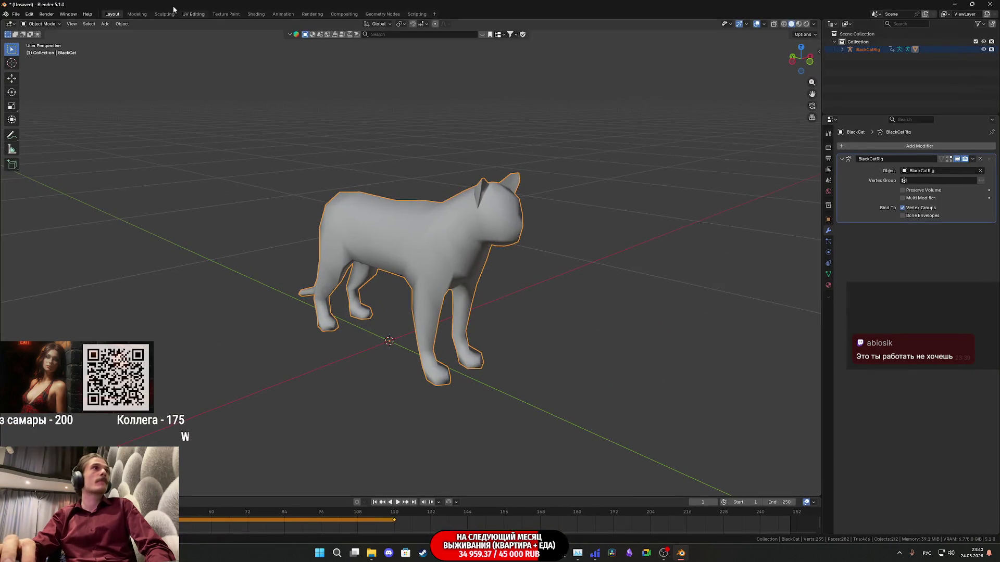
In the Shading workspace, delete the old BlackCat.png Image Texture node
click(193, 14)
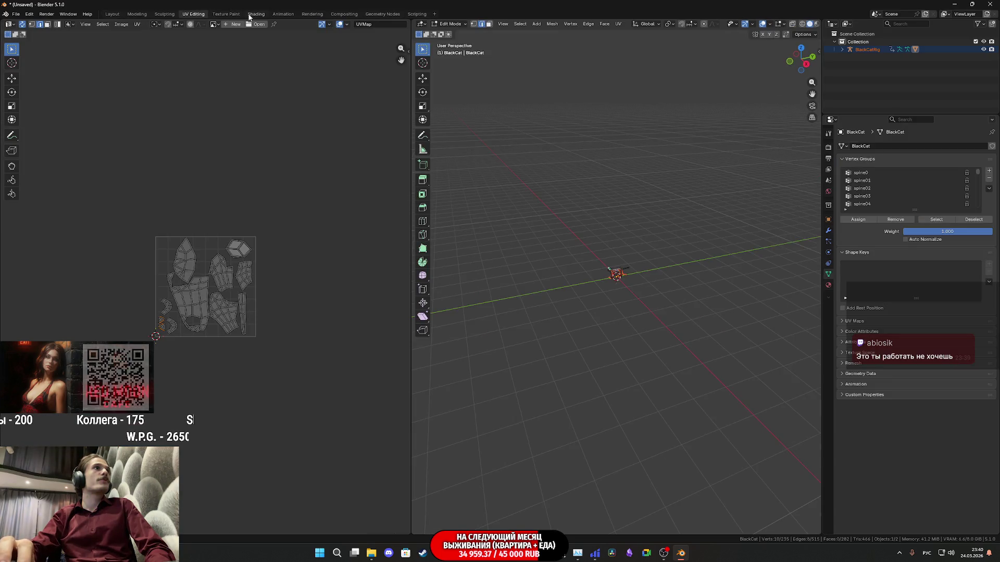
click(255, 14)
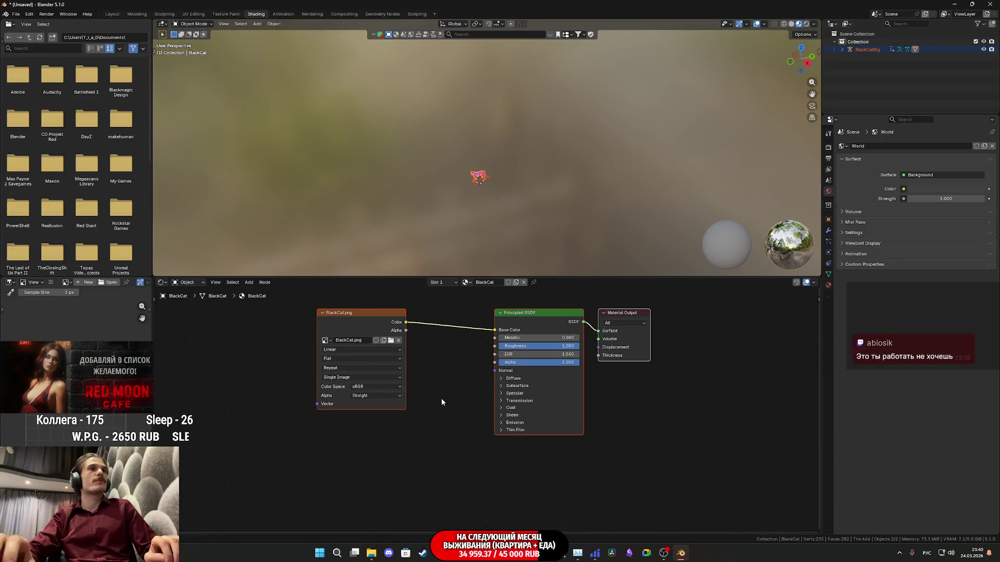
drag(360, 318, 318, 329)
key(Delete)
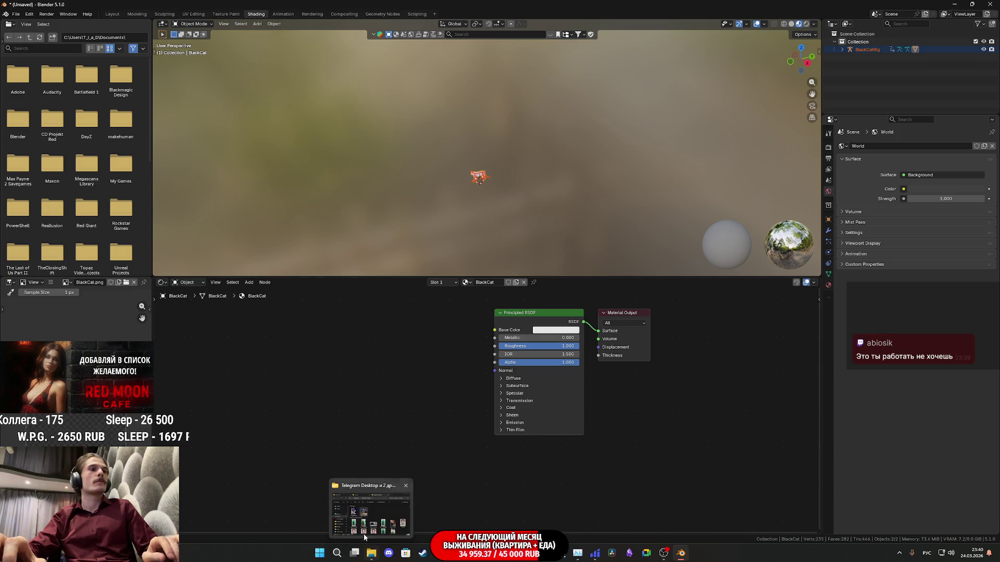
Add the downloaded tabby PNG from Downloads as a texture node feeding Base Color
click(364, 520)
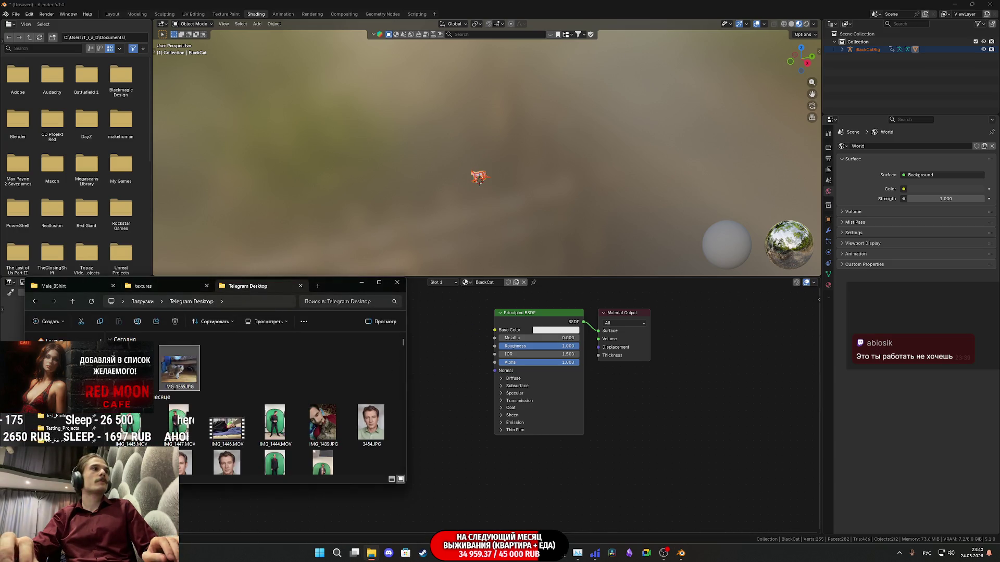
click(142, 302)
drag(344, 453, 438, 428)
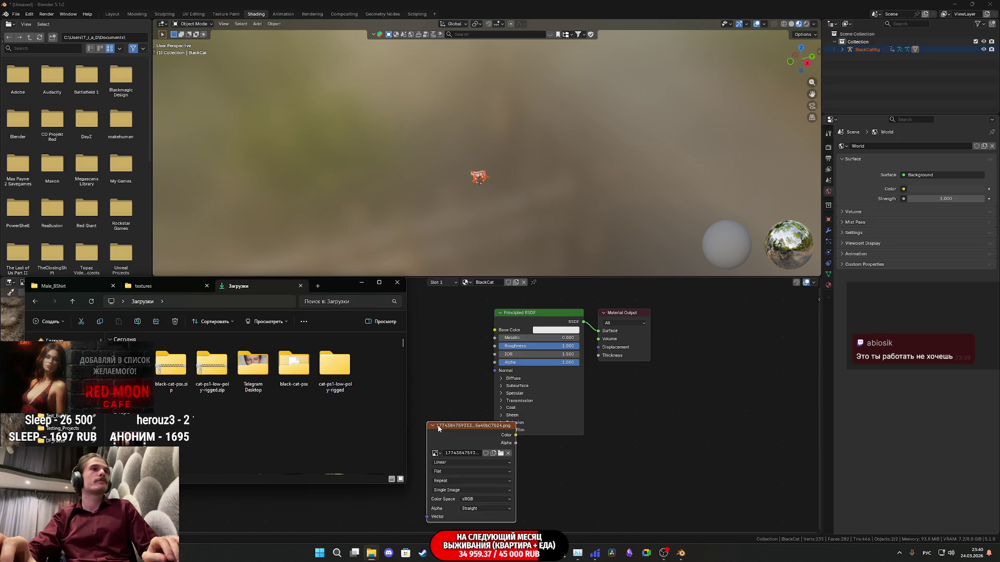
click(438, 427)
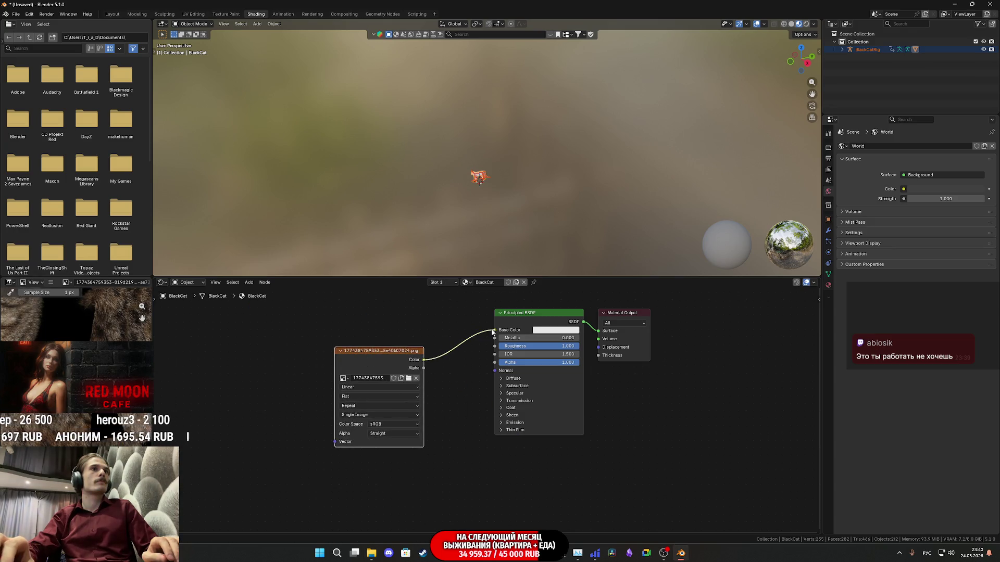
click(112, 15)
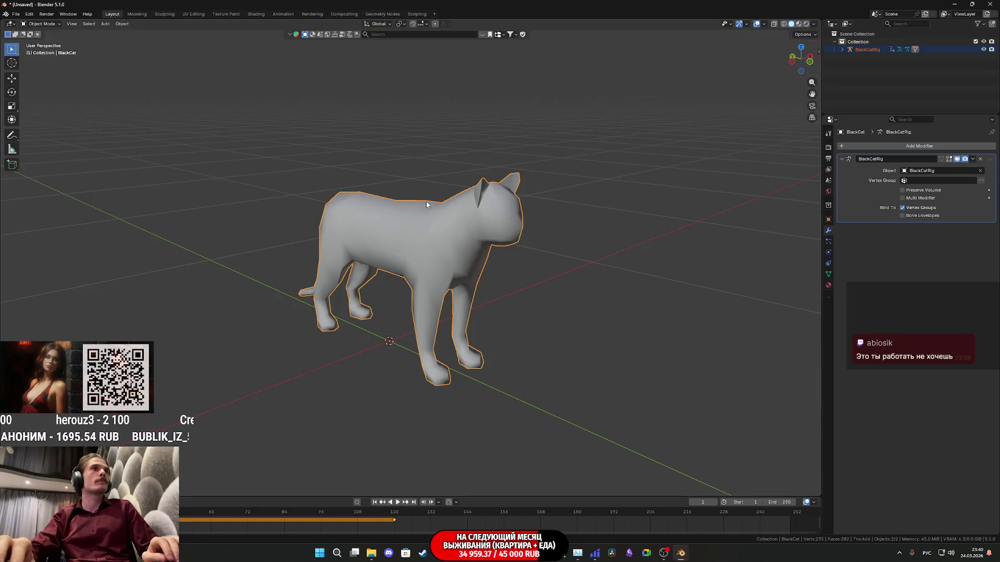
Switch the viewport to Material Preview to show the tabby texture on the cat
key(z)
click(428, 252)
mouse_move(442, 258)
middle_down()
mouse_move(402, 249)
mouse_move(504, 270)
mouse_move(508, 285)
middle_up()
scroll(410, 255, up, 3)
Inspect the textured cat from behind and both sides, then bring up the Twitch dashboard
mouse_move(522, 273)
middle_down()
mouse_move(520, 233)
mouse_move(508, 249)
mouse_move(666, 258)
mouse_move(397, 241)
mouse_move(523, 281)
mouse_move(562, 245)
mouse_move(596, 236)
mouse_move(560, 199)
mouse_move(450, 216)
mouse_move(459, 254)
mouse_move(502, 310)
mouse_move(539, 270)
mouse_move(515, 328)
mouse_move(522, 344)
mouse_move(684, 269)
mouse_move(667, 250)
mouse_move(580, 240)
mouse_move(569, 263)
mouse_move(530, 279)
mouse_move(686, 286)
mouse_move(704, 306)
mouse_move(586, 267)
middle_up()
scroll(573, 267, up, 2)
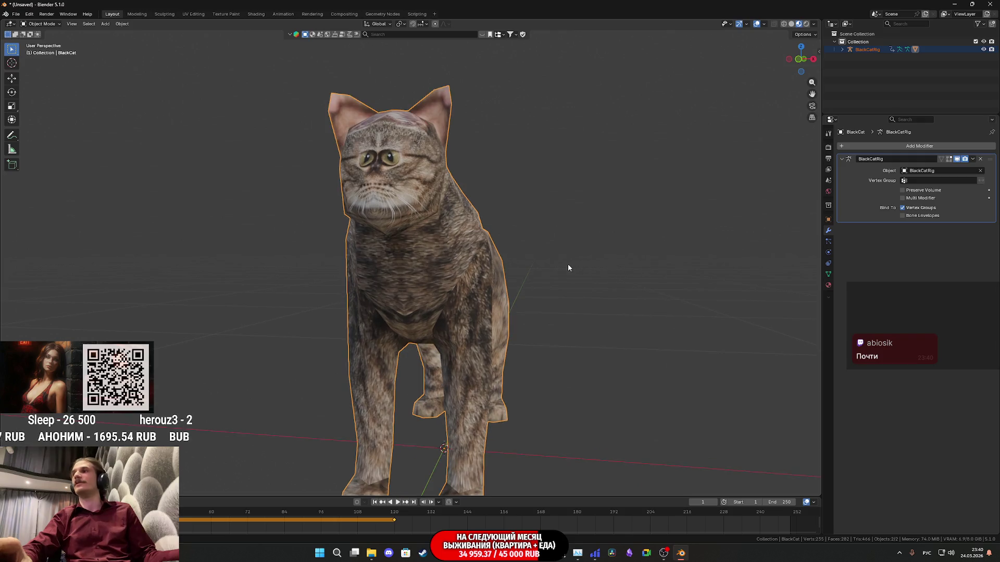
scroll(426, 261, up, 2)
mouse_move(415, 261)
middle_down()
mouse_move(308, 249)
mouse_move(466, 290)
mouse_move(490, 279)
mouse_move(523, 293)
mouse_move(498, 324)
mouse_move(504, 295)
mouse_move(490, 283)
mouse_move(601, 287)
mouse_move(527, 301)
mouse_move(446, 178)
mouse_move(453, 224)
mouse_move(421, 264)
mouse_move(451, 252)
middle_up()
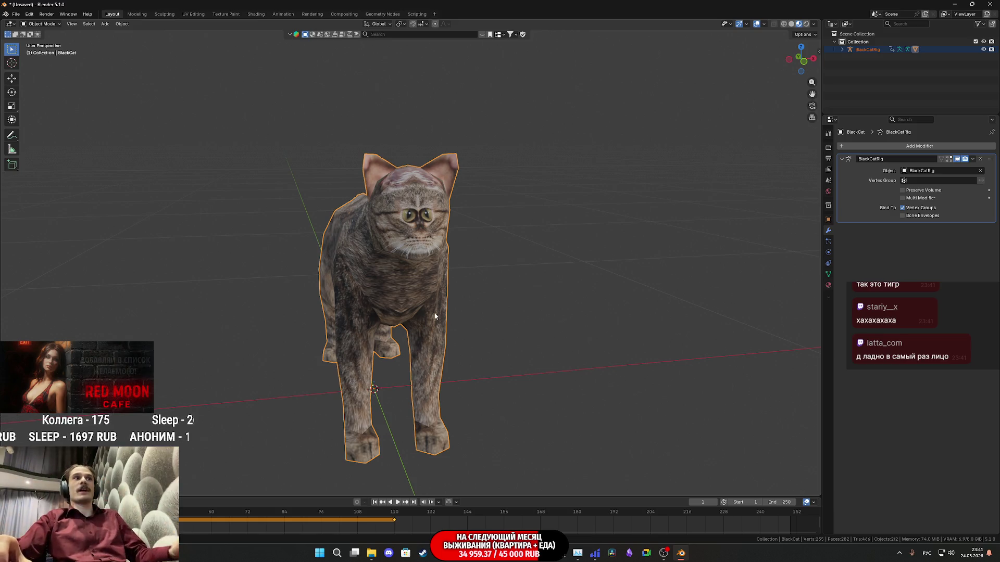
scroll(520, 134, up, 4)
mouse_move(416, 297)
middle_down()
mouse_move(276, 298)
mouse_move(414, 282)
middle_up()
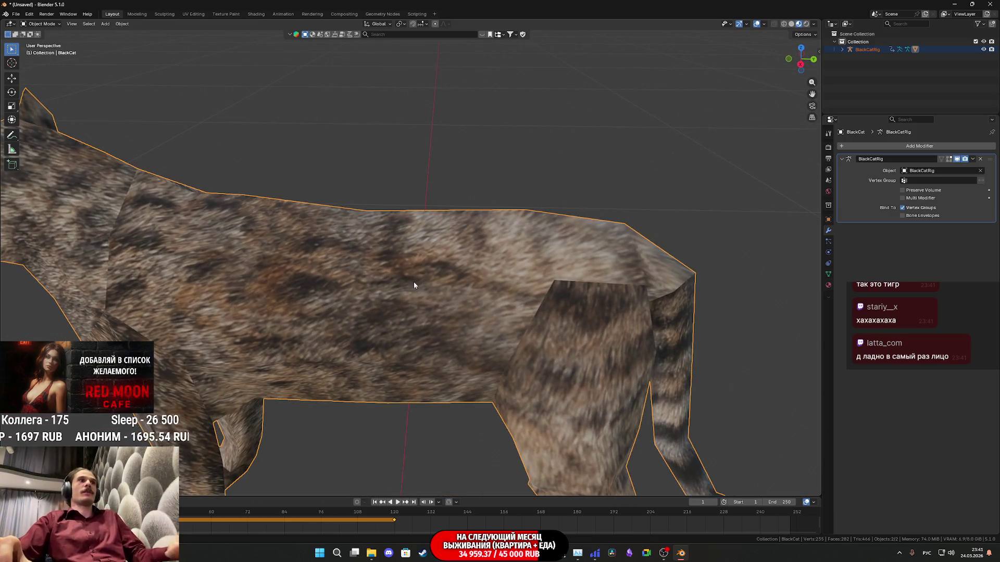
mouse_move(440, 553)
click(396, 514)
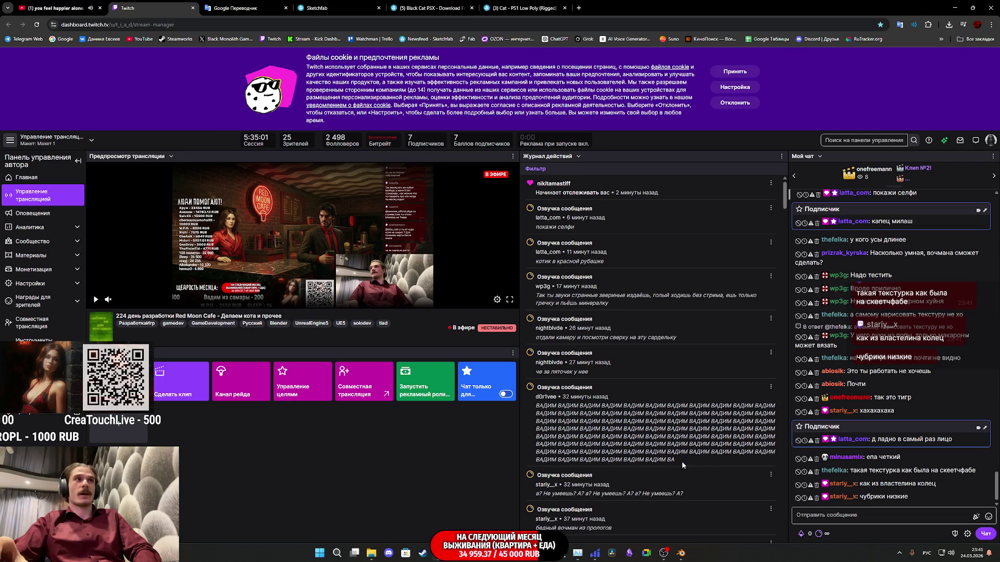
Launch Adobe Substance 3D Painter from the taskbar
click(578, 553)
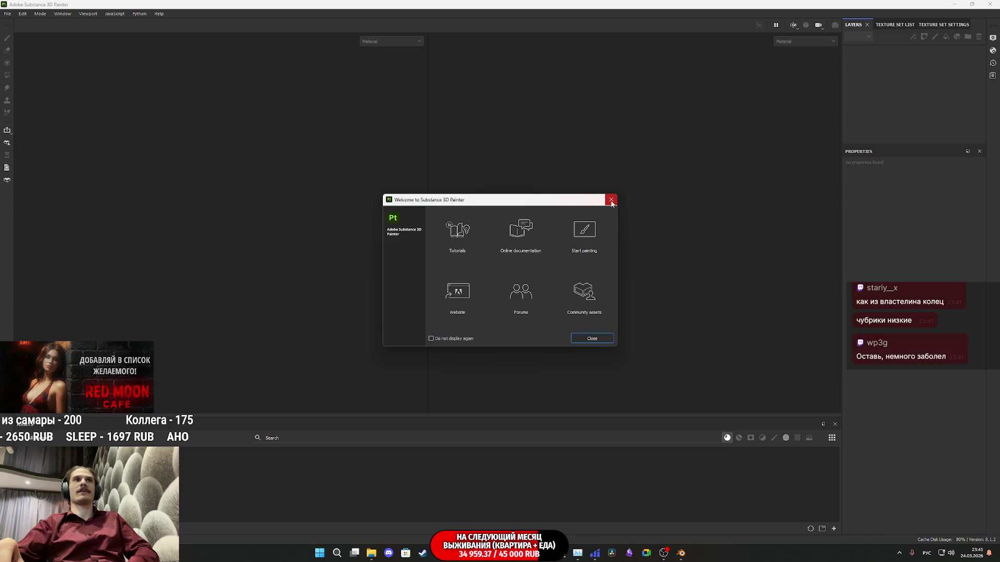
Close Substance Painter's Welcome dialog and return to the Arena AI tabby texture results
click(611, 201)
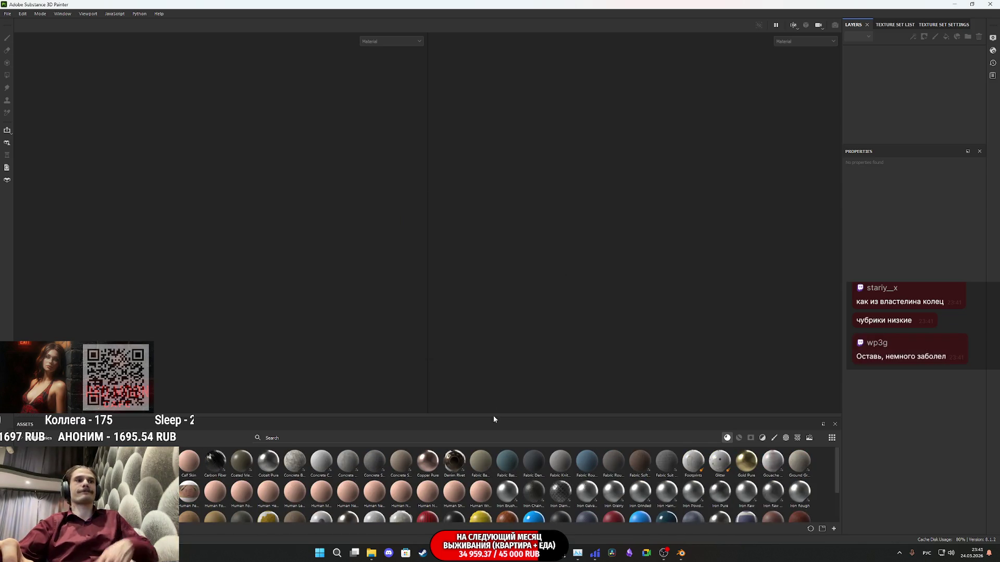
mouse_move(471, 555)
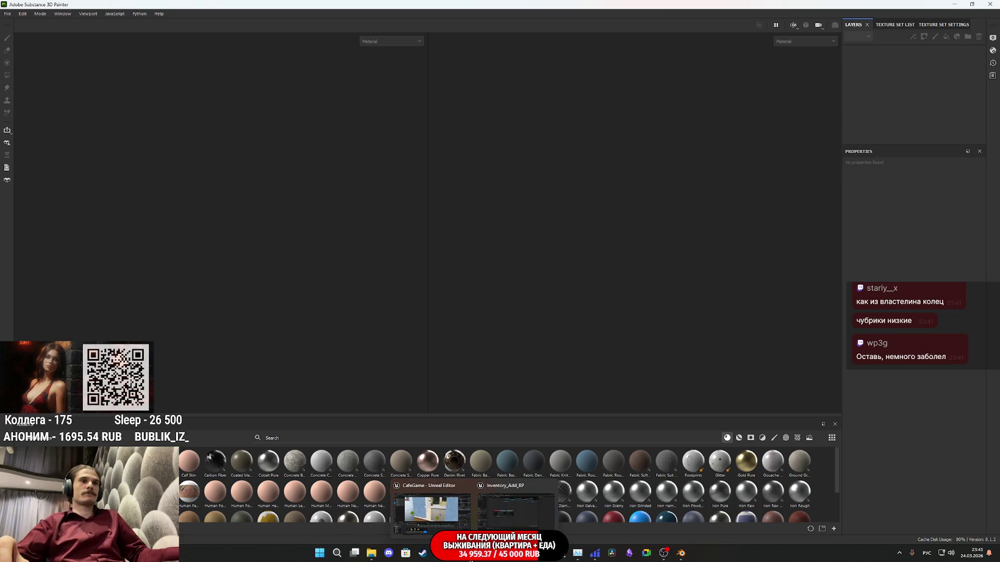
mouse_move(440, 553)
mouse_move(526, 553)
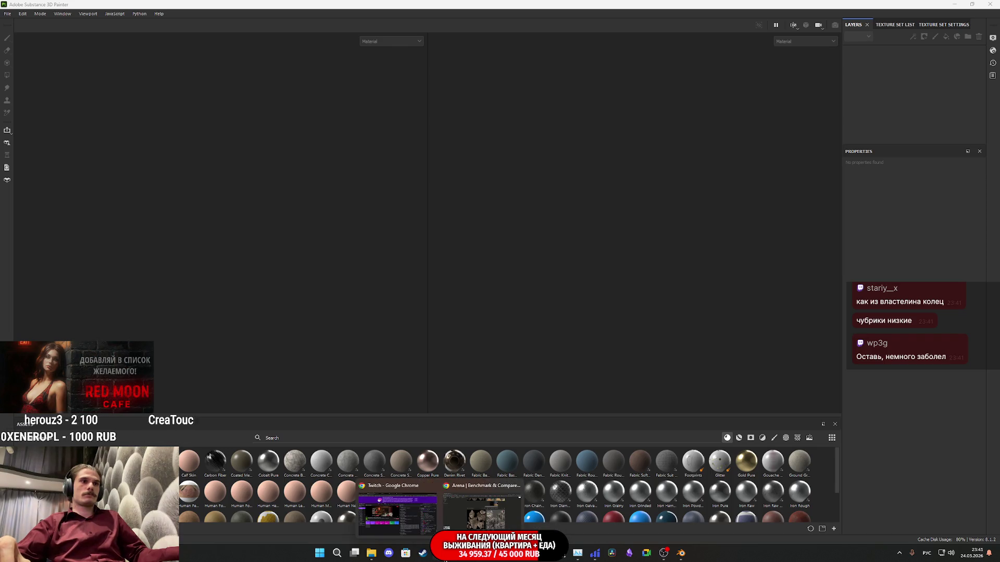
click(448, 508)
scroll(490, 410, up, 5)
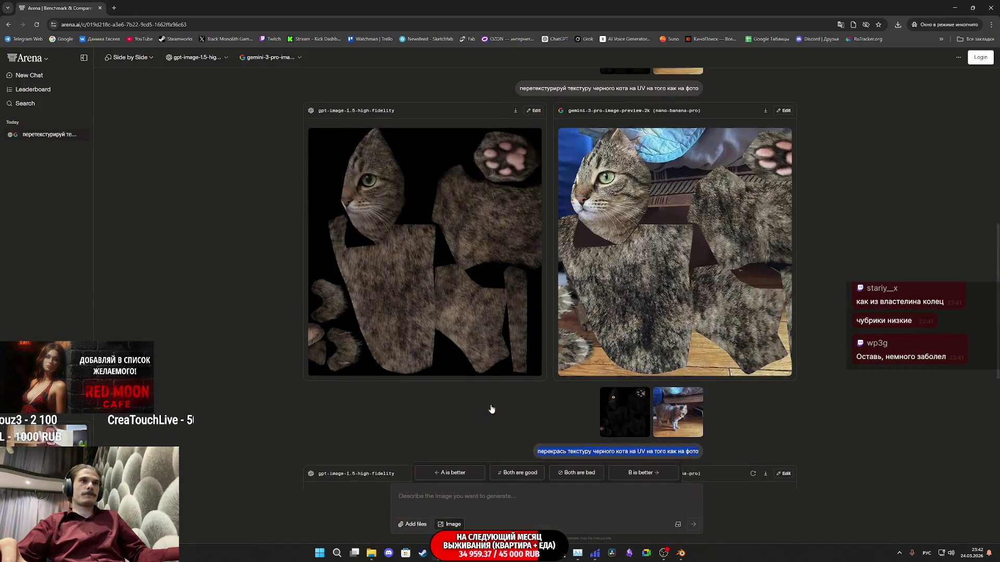
Close the Arena comparison browser window
scroll(491, 406, down, 3)
scroll(491, 404, up, 1)
scroll(494, 403, down, 4)
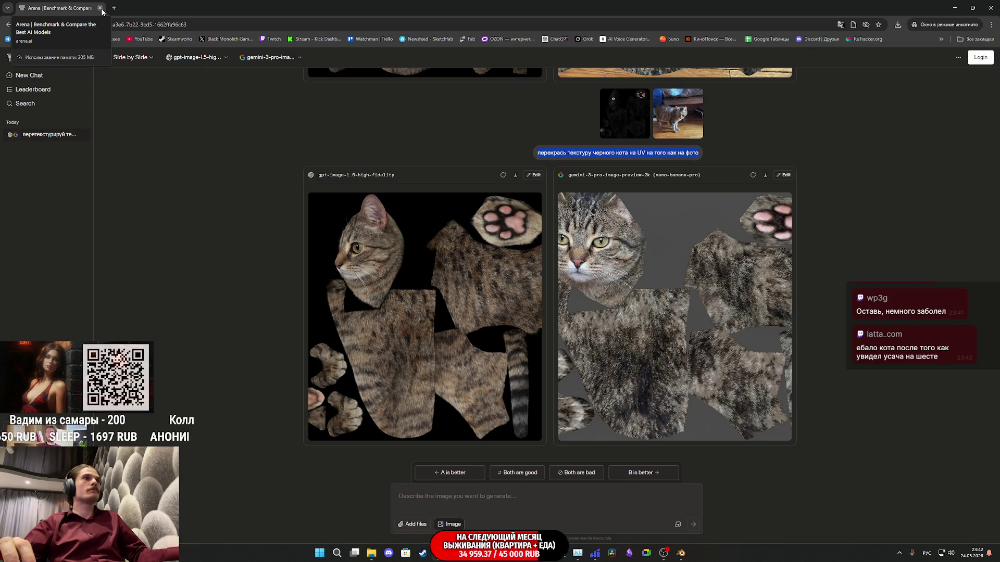
click(101, 9)
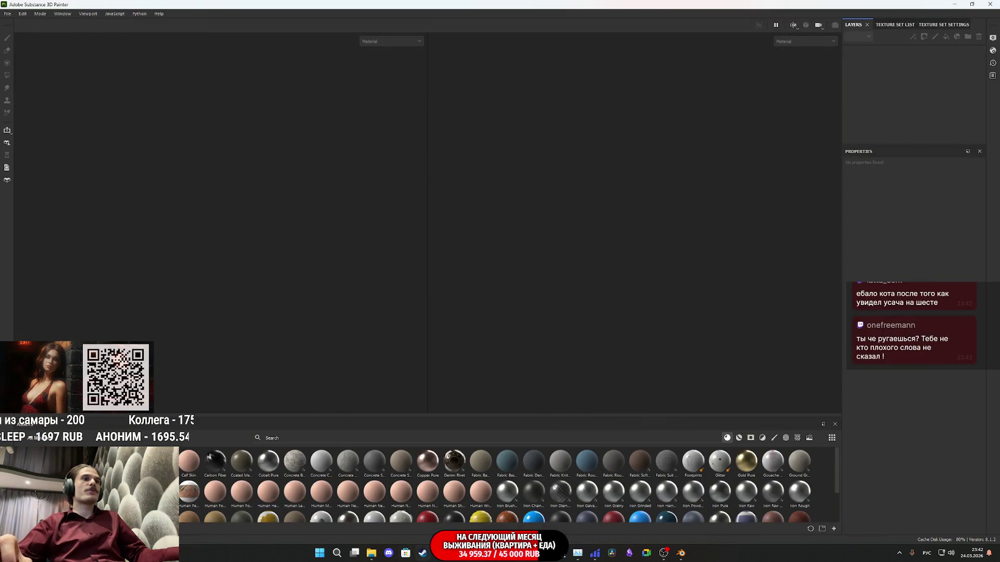
From the Twitch Chrome window, open a new blank incognito window
click(443, 529)
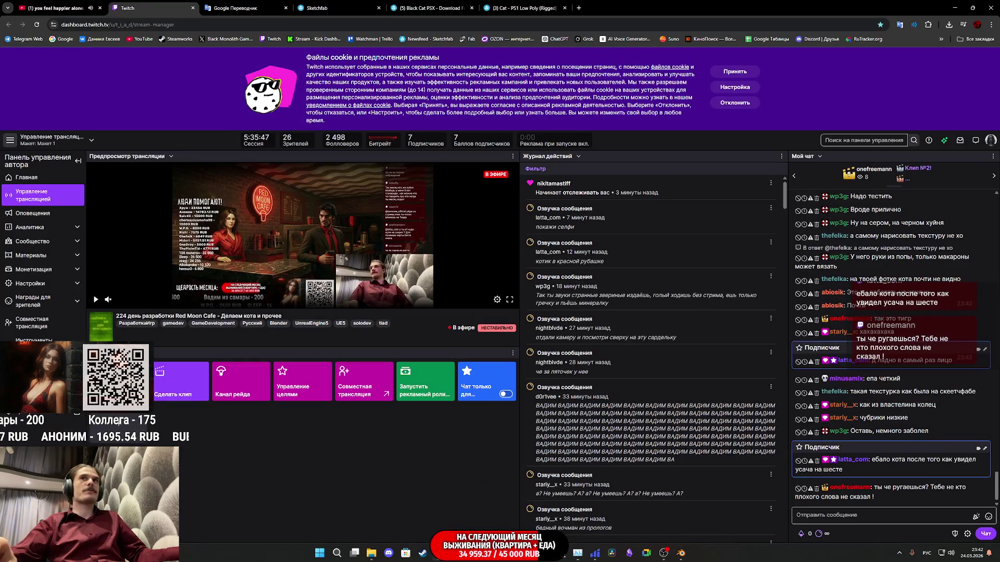
click(973, 39)
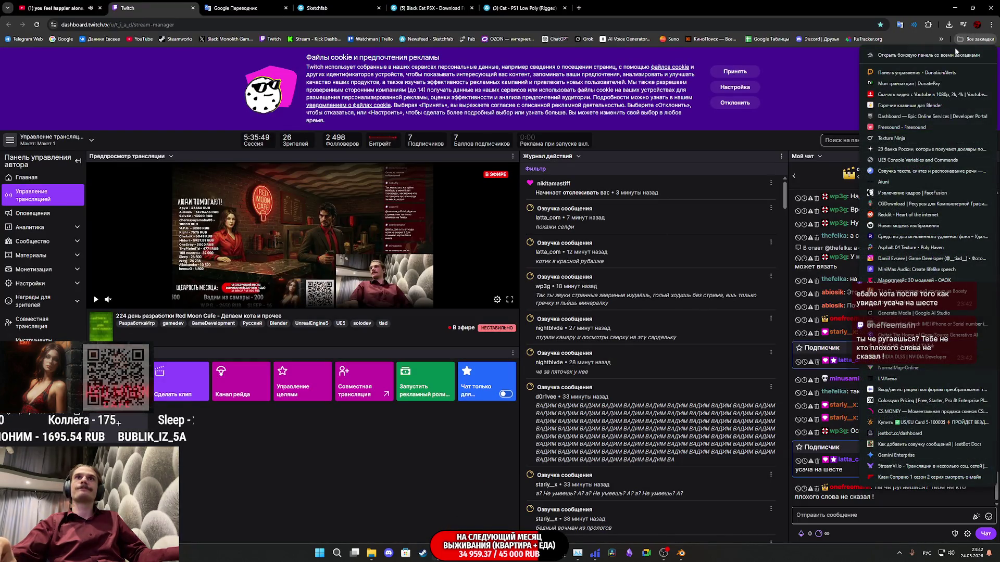
click(991, 25)
click(874, 66)
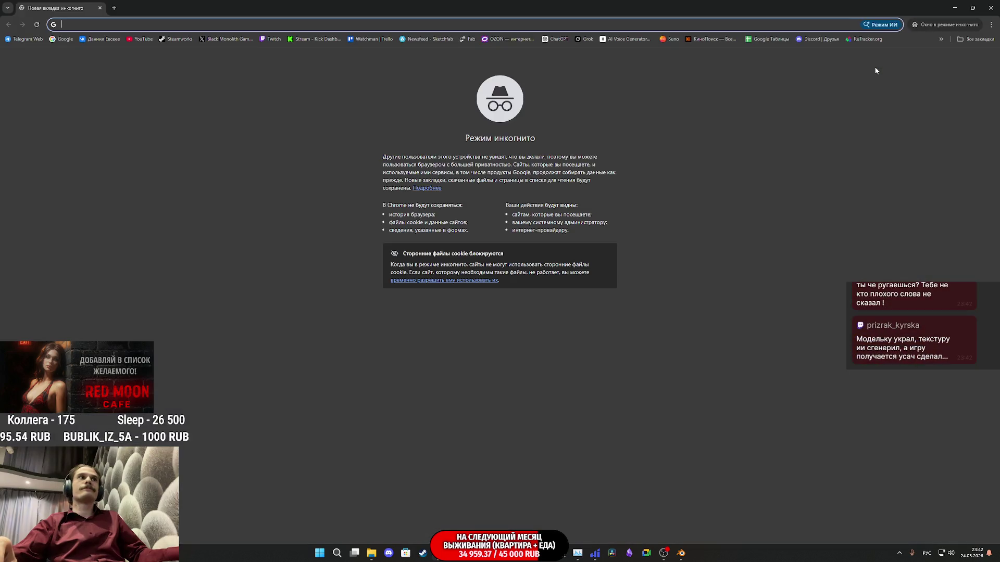
Load LMArena from the bookmarks and dismiss its cookie consent notice
click(975, 39)
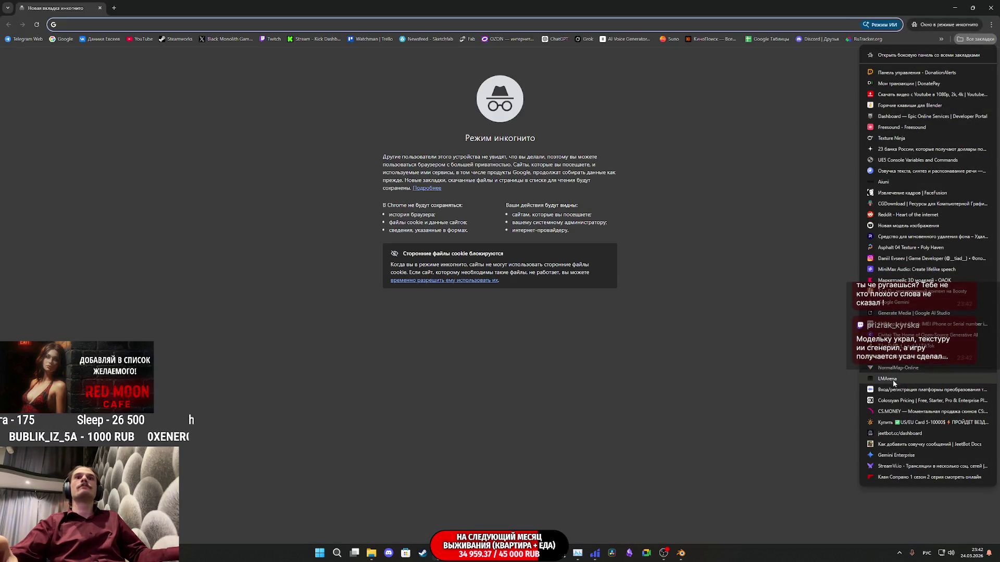
click(892, 382)
mouse_move(372, 557)
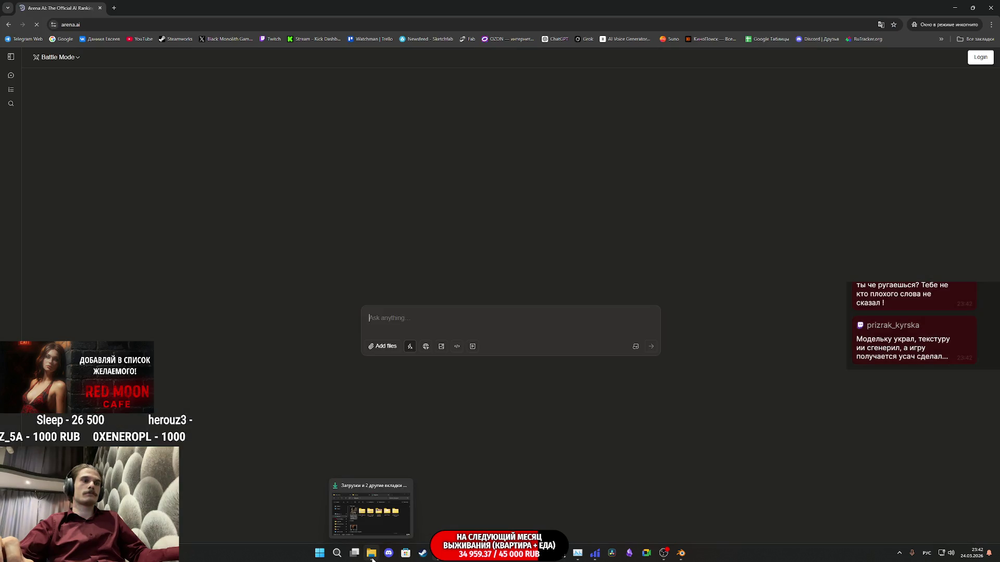
click(371, 510)
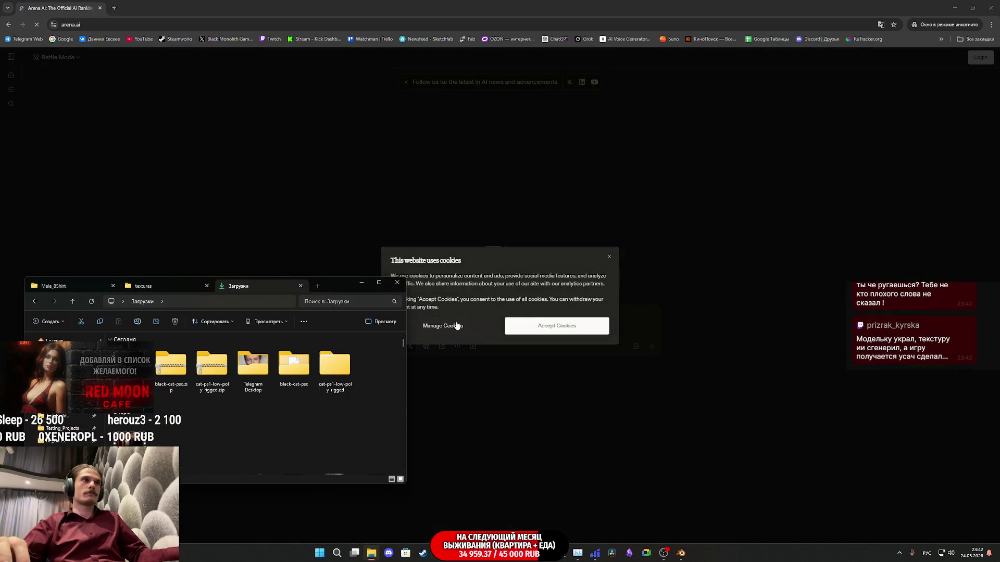
click(557, 326)
Preview IMG_1365.JPG from the Telegram Desktop folder and drag it into Arena's prompt
mouse_move(371, 553)
click(371, 507)
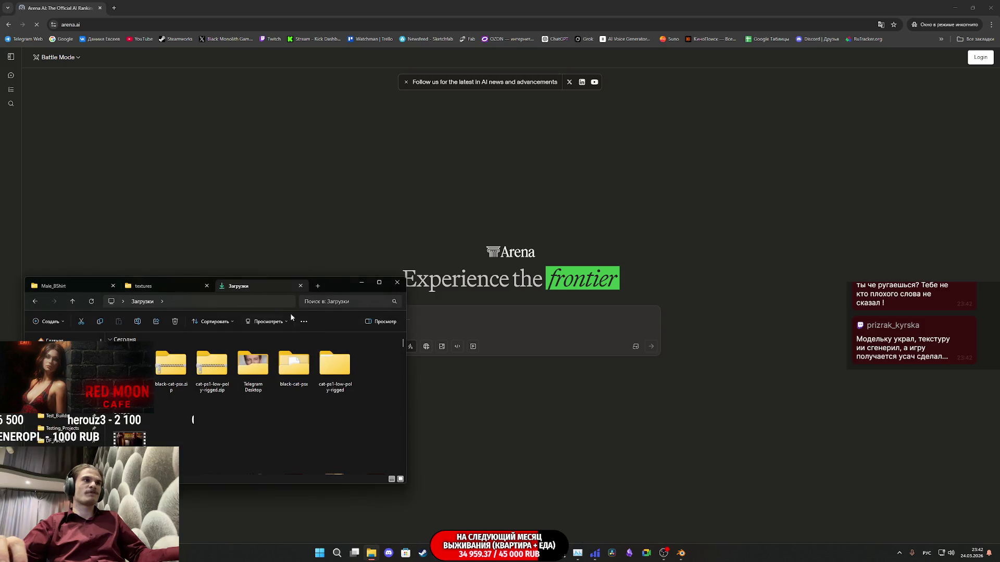
click(180, 286)
click(247, 290)
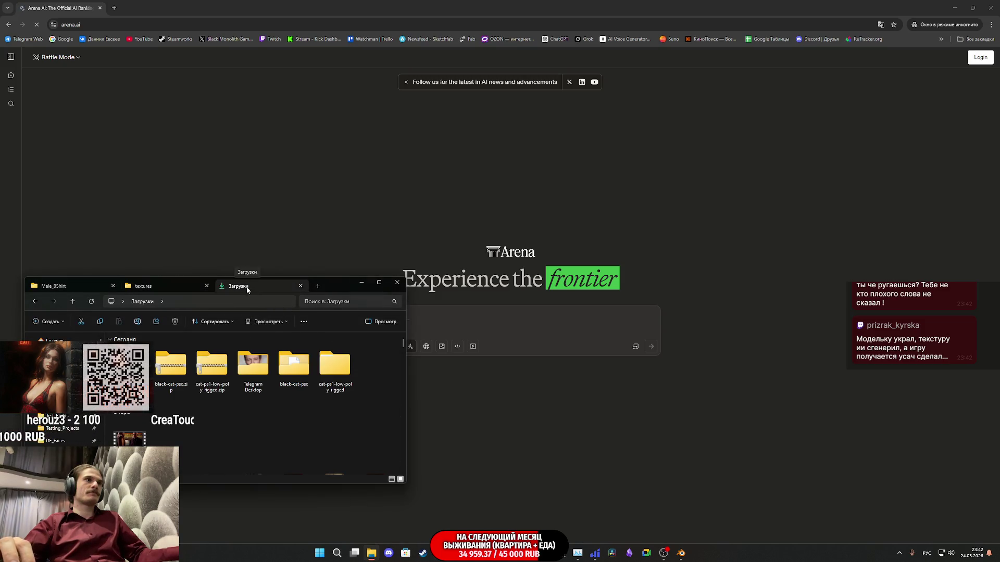
double_click(258, 366)
double_click(186, 371)
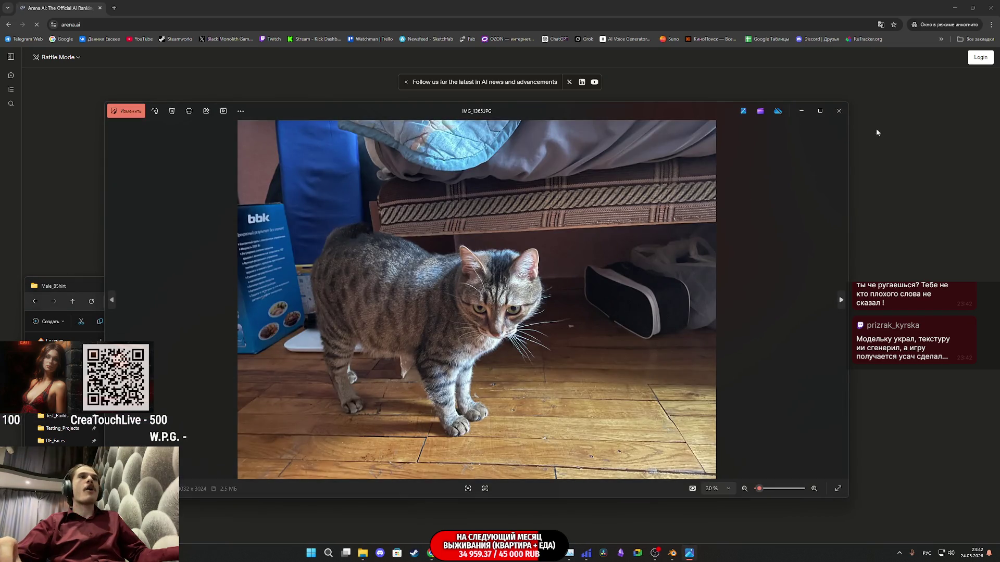
click(838, 111)
mouse_move(179, 374)
mouse_down()
mouse_move(482, 320)
mouse_move(469, 325)
mouse_up()
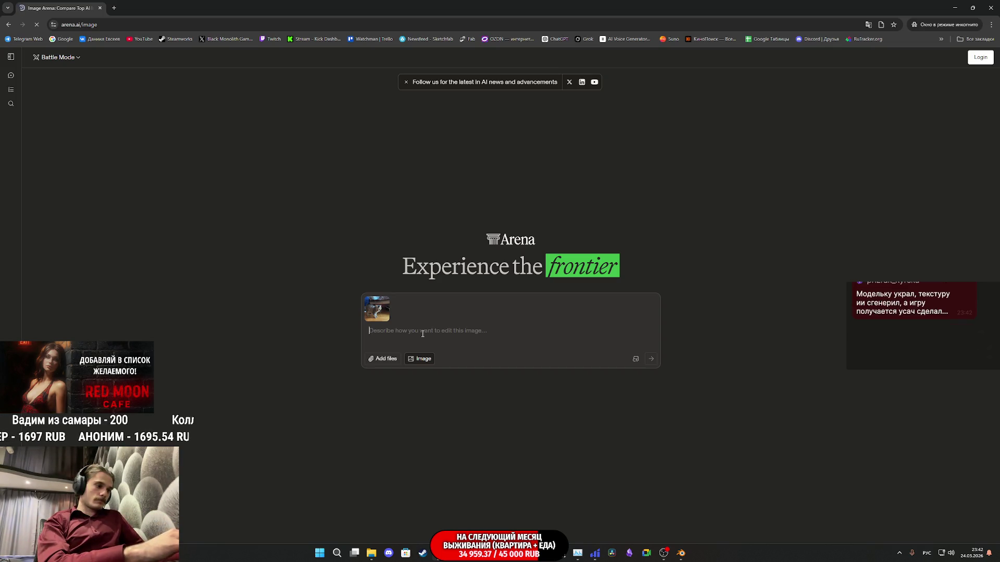
Submit a Russian prompt requesting a straight, shadowless, softly lit cat-face portrait
text(сде)
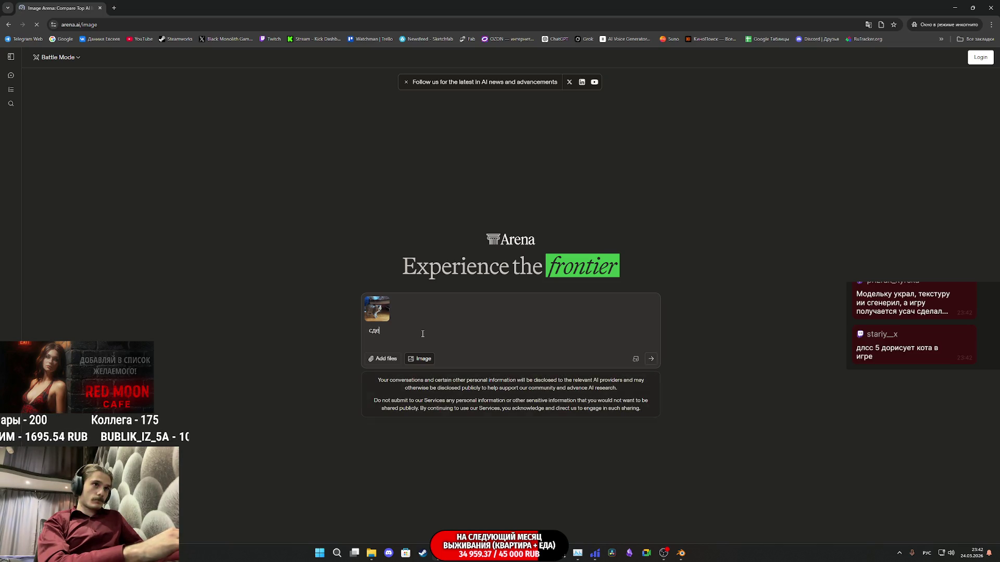
text(лай рофны)
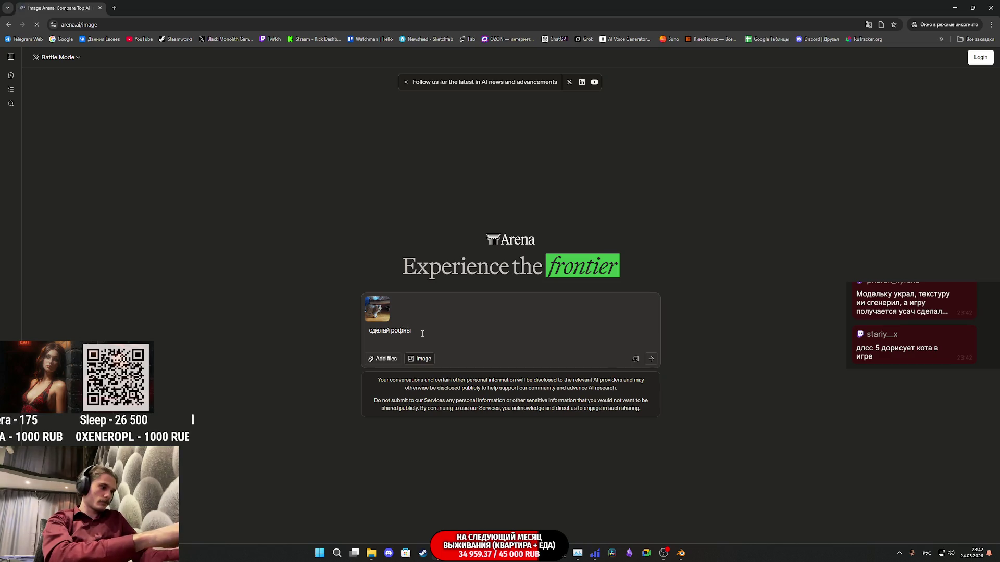
key(BackSpace)
key(BackSpace)
key(BackSpace)
text(вный портр)
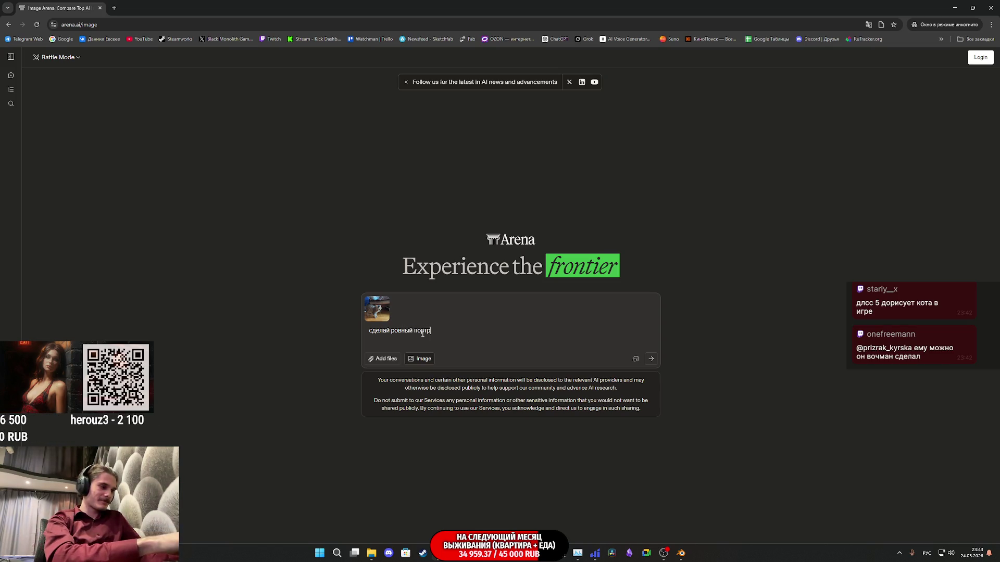
key(BackSpace)
text(рет морды кота чтобы я мог испол)
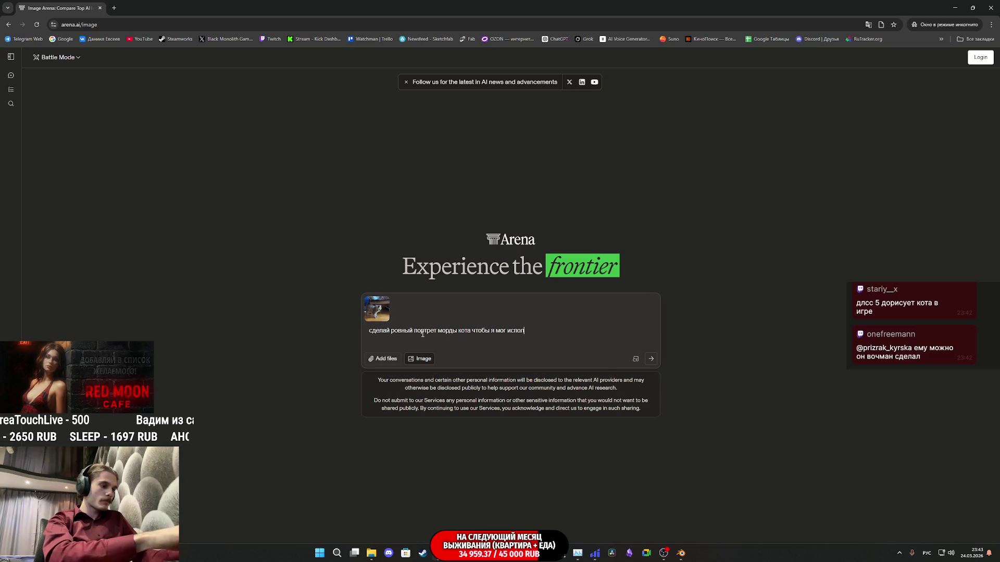
text(ьзовать как текстуру бе)
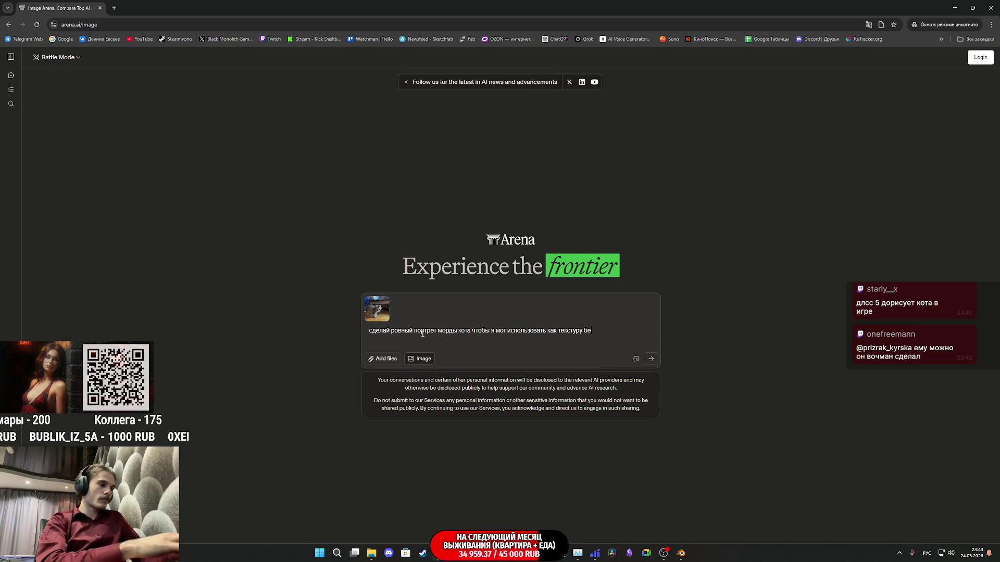
text(з теней с мягким освещением)
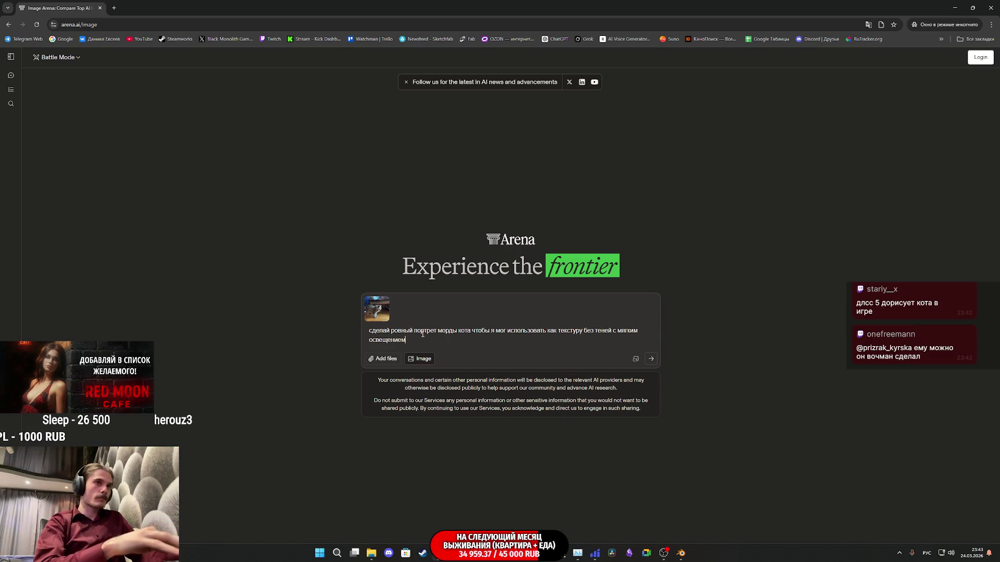
key(Return)
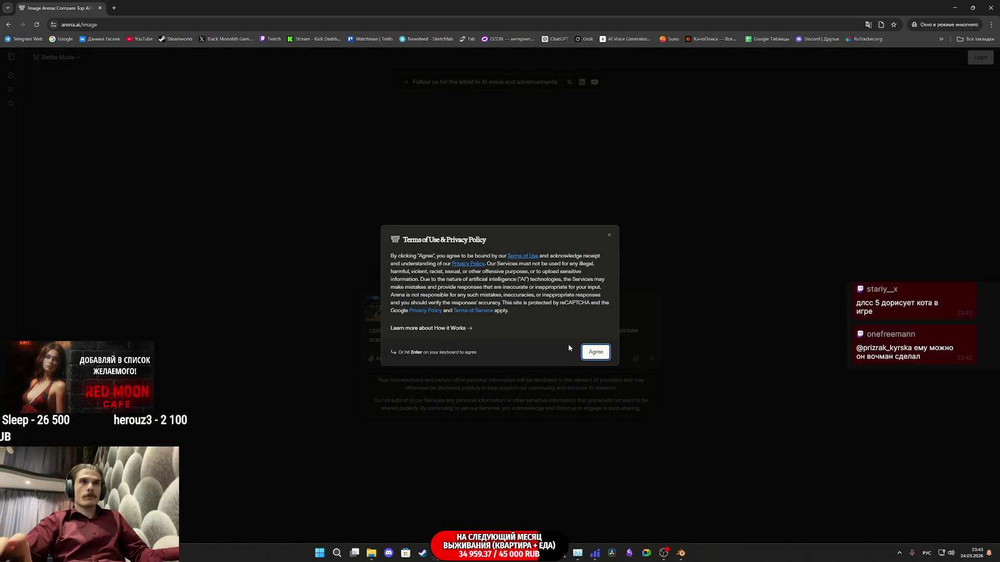
Accept Arena's terms of use and try resending the cat portrait prompt
click(593, 354)
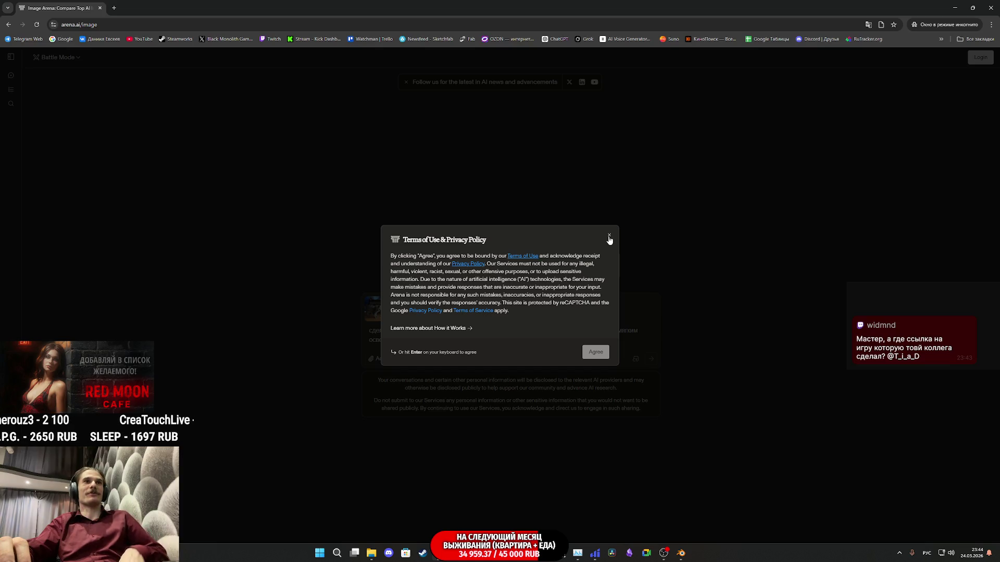
click(609, 237)
drag(406, 340, 365, 333)
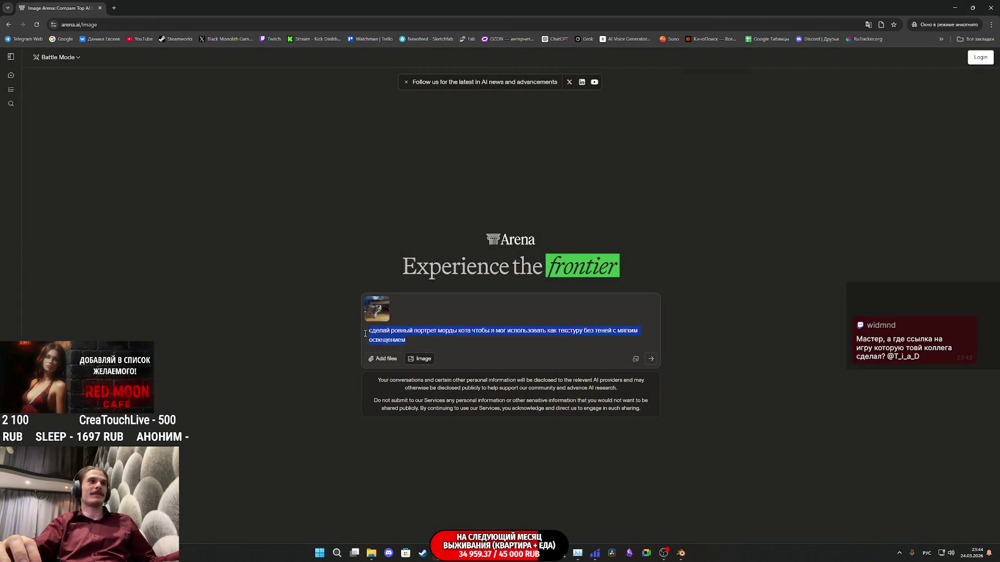
click(651, 358)
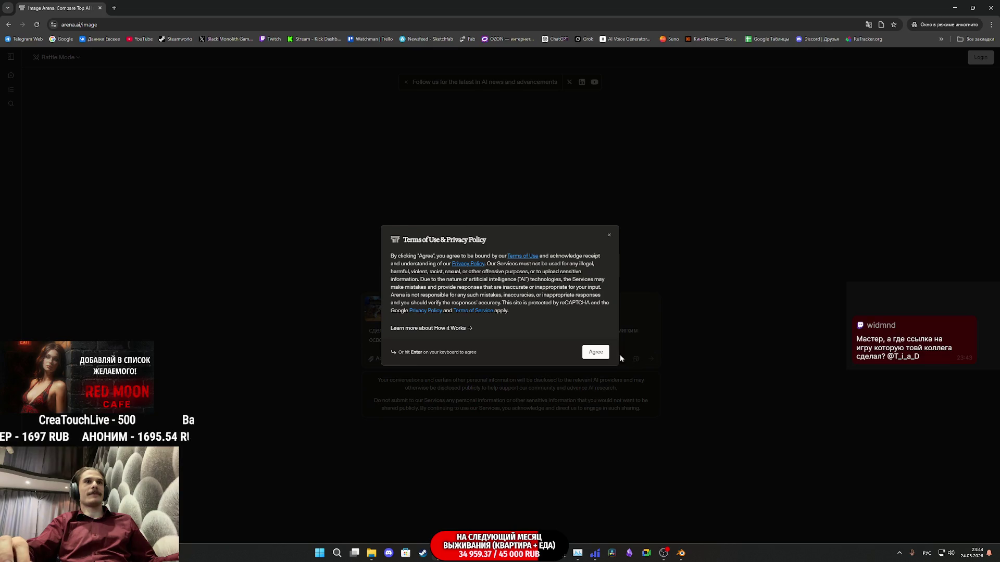
double_click(597, 353)
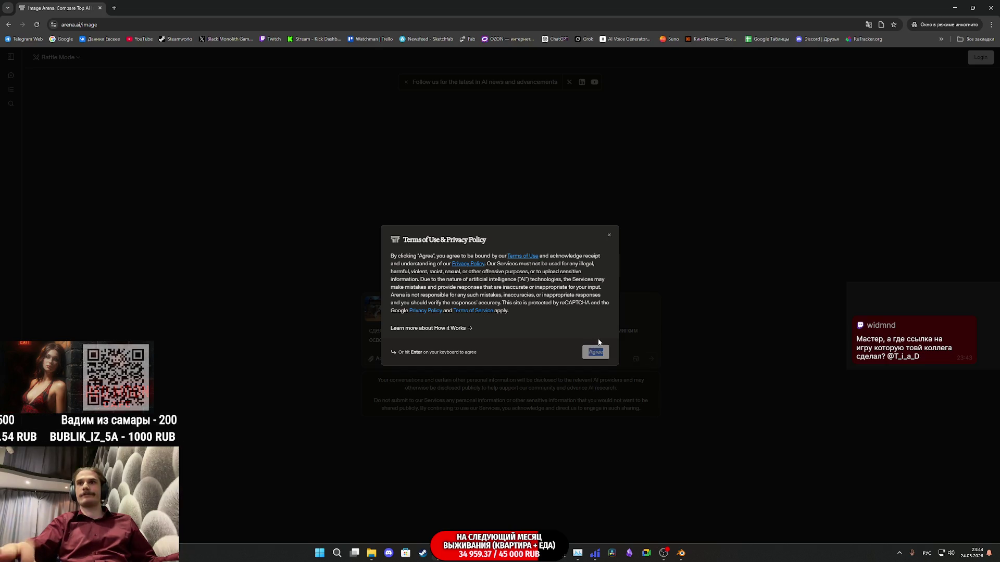
click(582, 311)
click(608, 237)
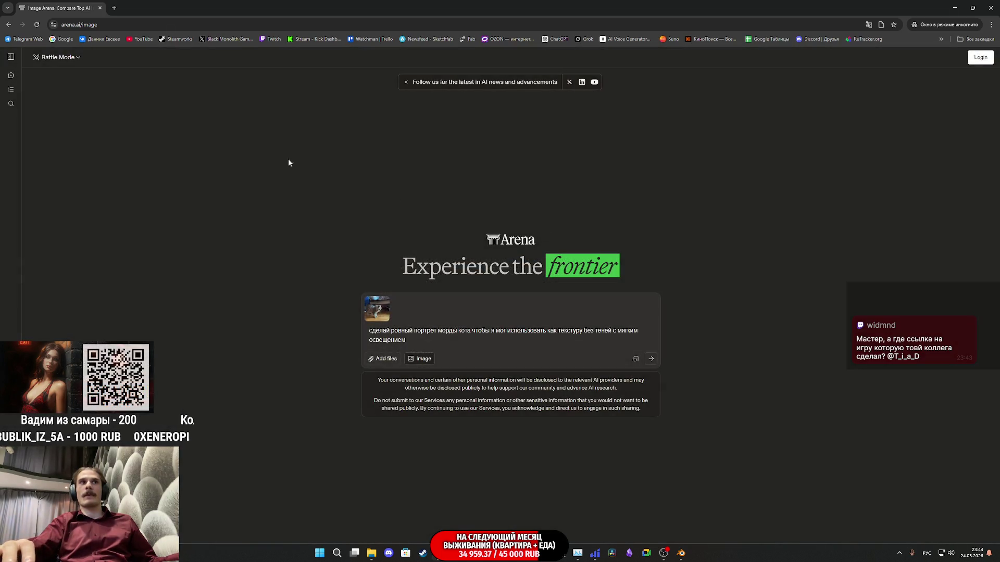
Reload the Arena image page, paste the prompt back, and switch Battle Mode to Side by Side
click(37, 25)
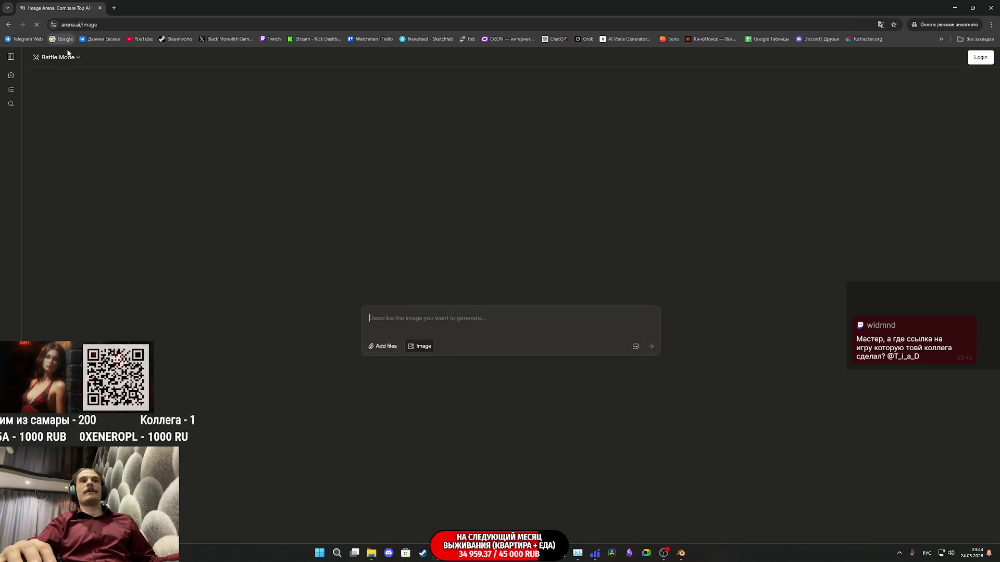
text(сделай ровный портрет морды кота чтобы я мог использовать как текстуру без теней с мягким освещением)
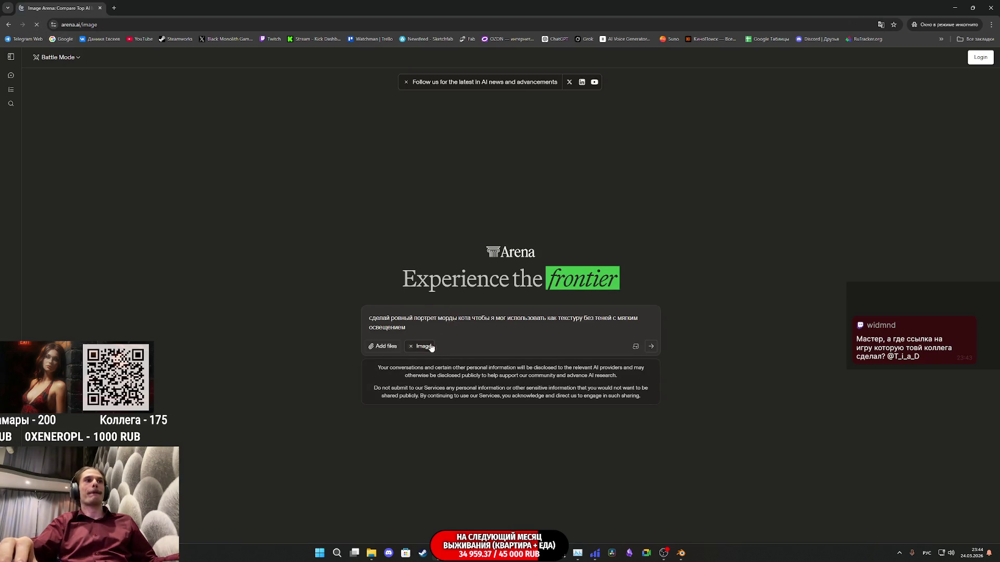
mouse_move(372, 553)
click(361, 509)
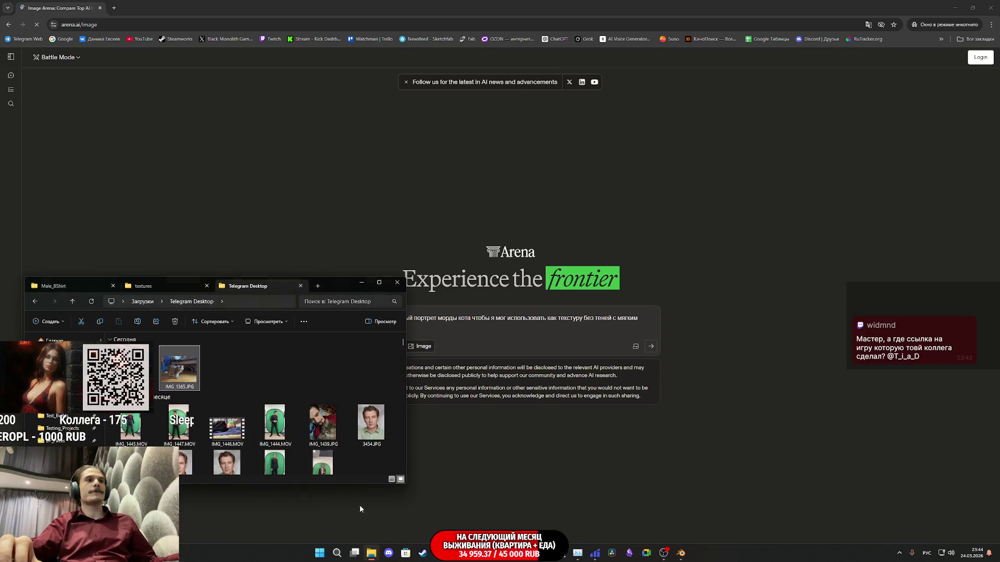
click(55, 63)
click(65, 100)
Reattach IMG_1365.JPG, send the prompt, and agree to the terms to start generation
mouse_move(371, 552)
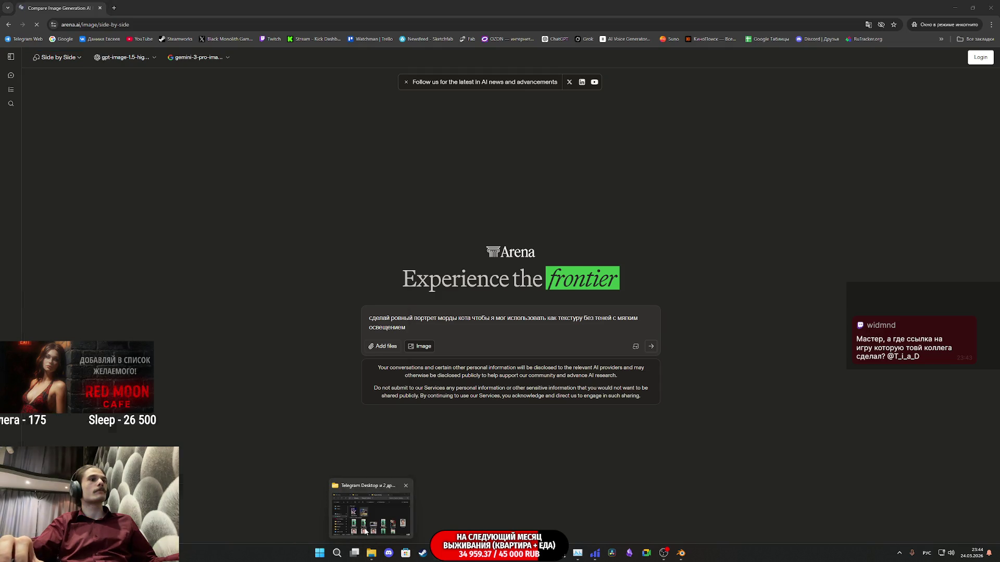
click(364, 487)
drag(179, 367, 618, 364)
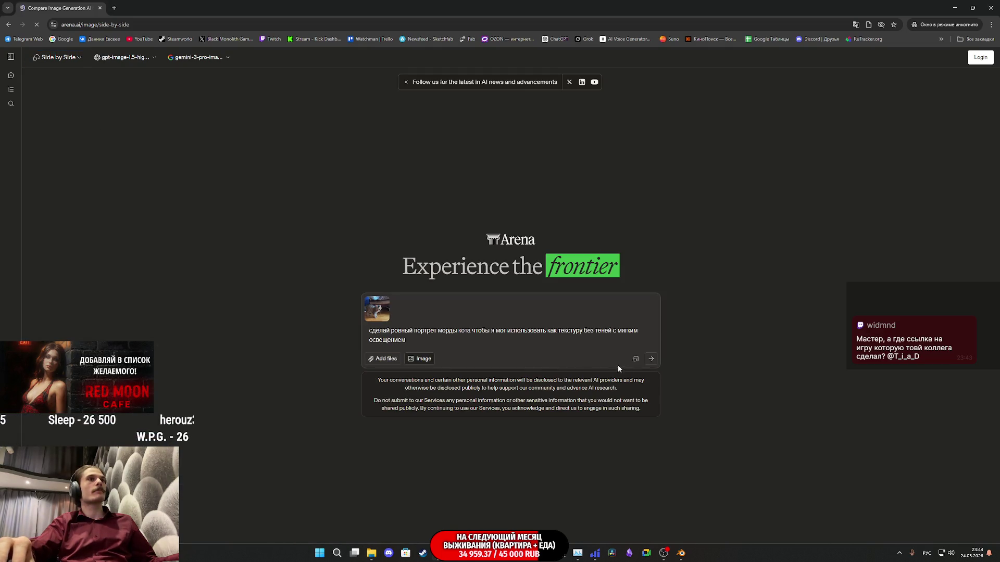
click(651, 360)
click(604, 359)
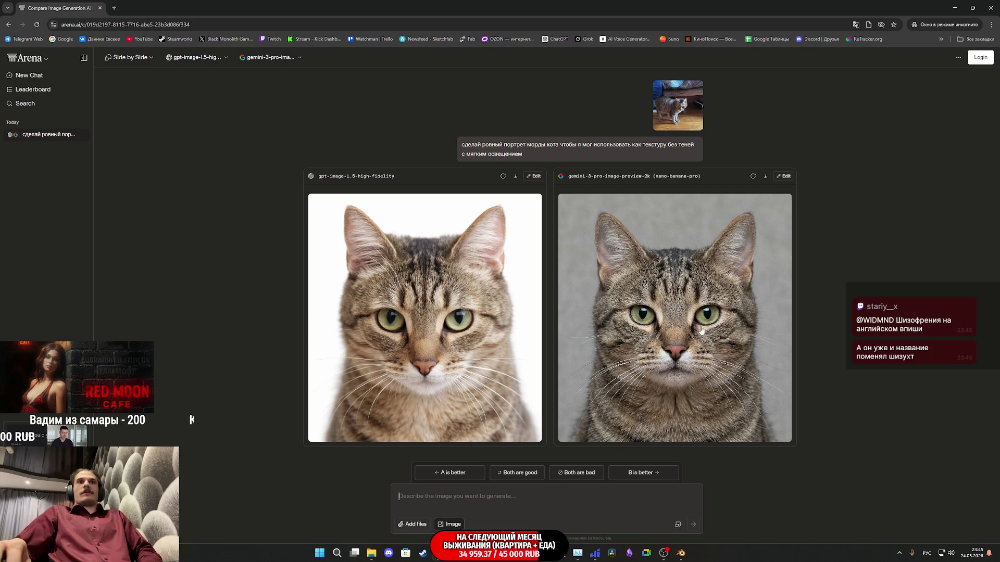
Save the enlarged gray-background cat face portrait as a PNG
click(687, 345)
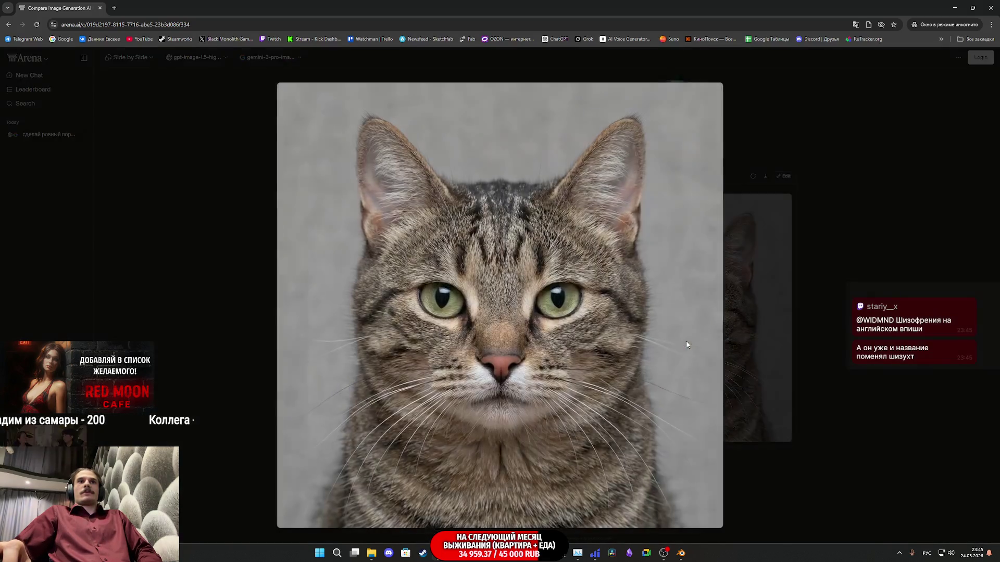
right_click(586, 335)
click(623, 358)
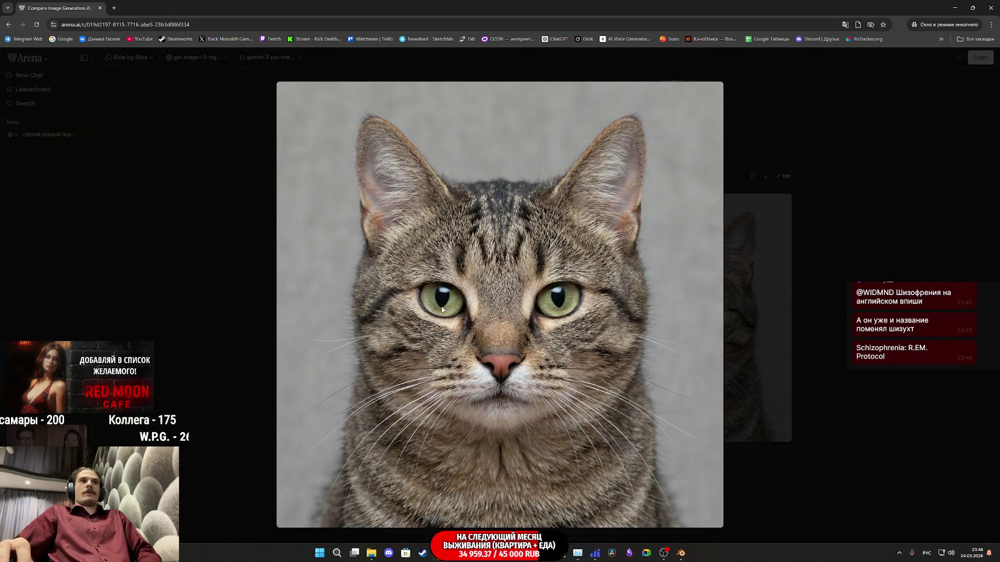
click(395, 241)
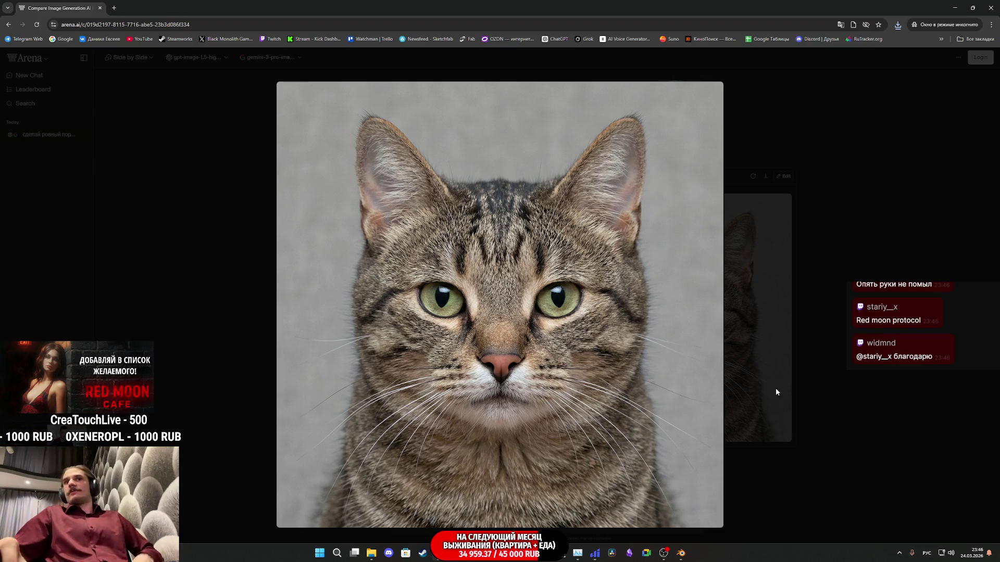
Close the enlarged view and bring Substance 3D Painter and File Explorer forward
click(848, 388)
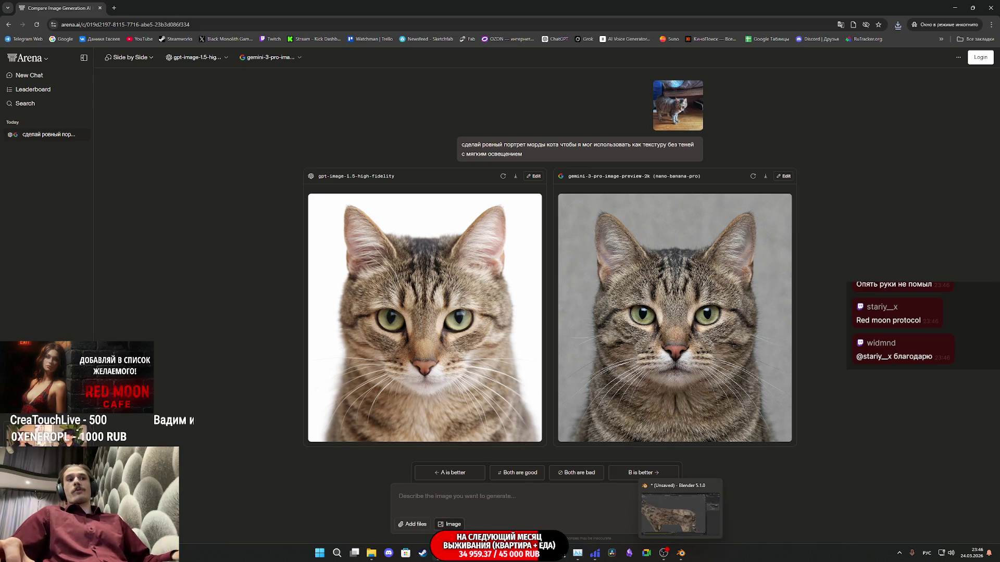
click(578, 553)
click(369, 553)
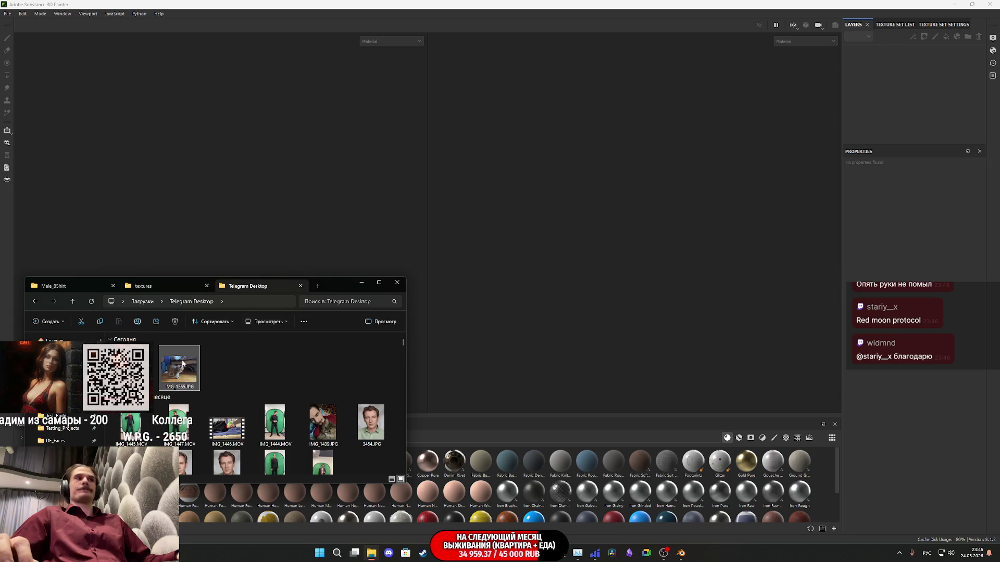
Drag MyCat.fbx from the black-cat-psx folder into Painter and confirm the New project dialog
click(161, 286)
click(76, 302)
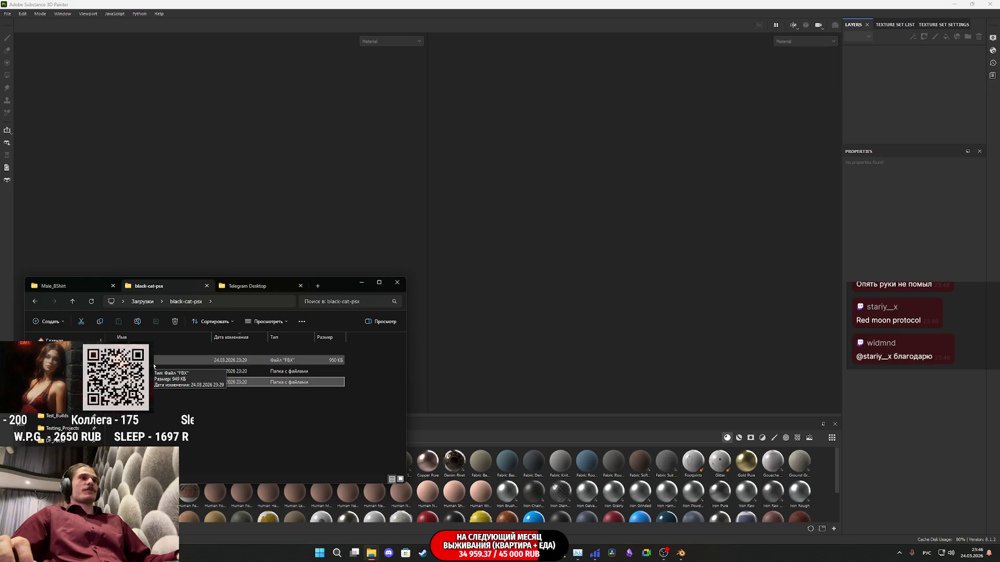
click(326, 361)
drag(235, 357, 458, 375)
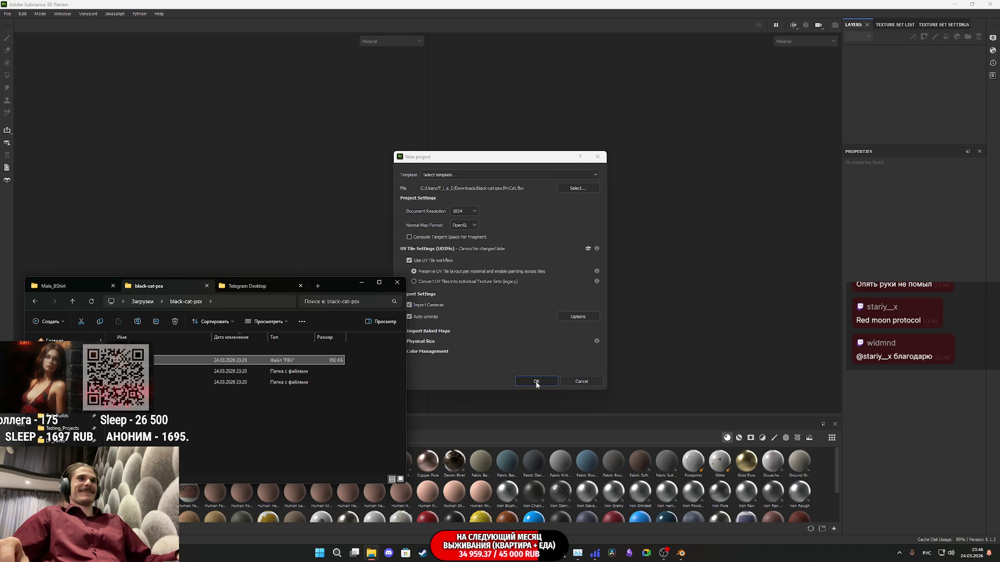
click(536, 382)
mouse_move(363, 559)
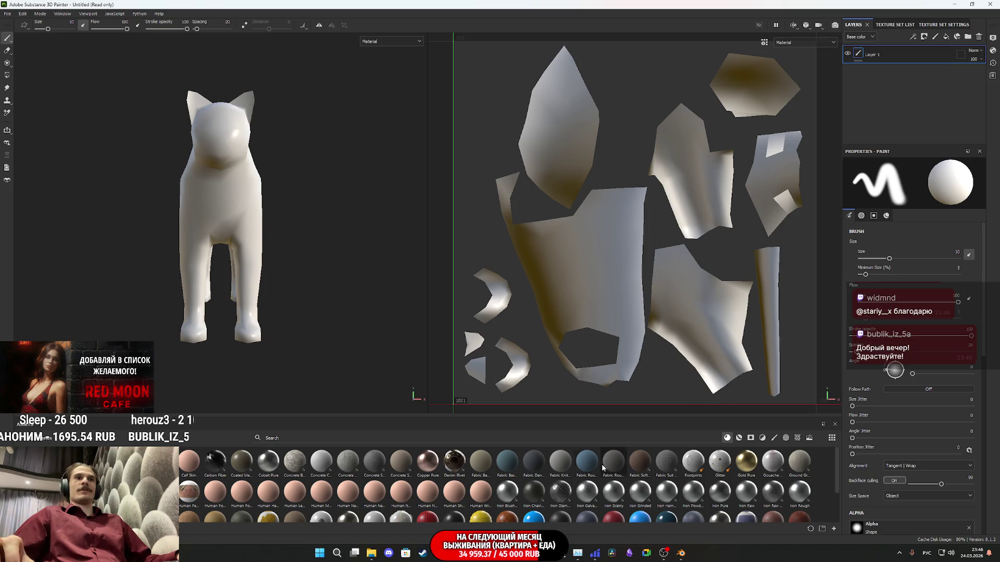
Import both downloaded cat images into the project with usage set to texture
click(371, 553)
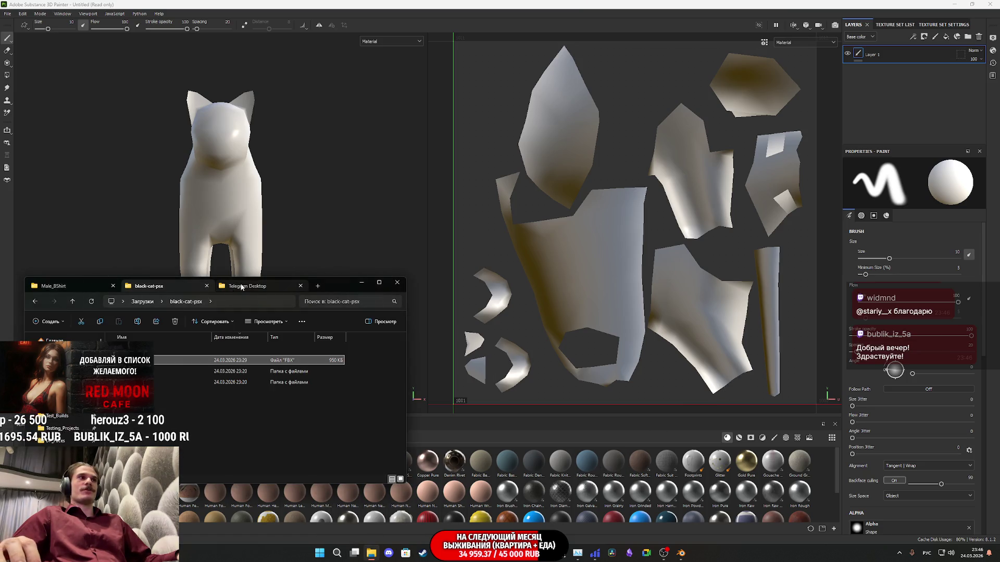
click(241, 287)
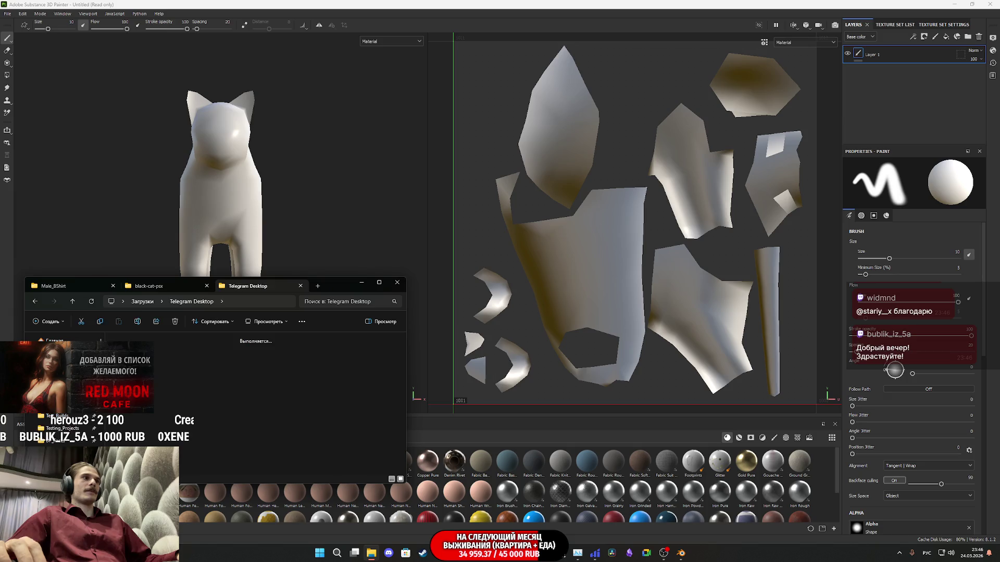
click(142, 302)
mouse_move(165, 373)
mouse_down()
mouse_move(182, 367)
mouse_move(599, 476)
mouse_up()
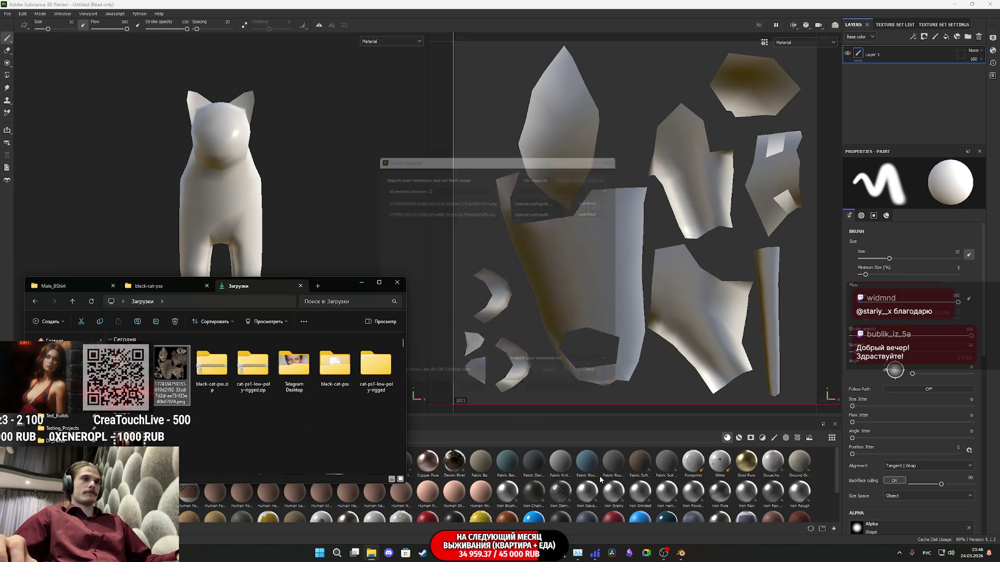
click(600, 198)
click(608, 226)
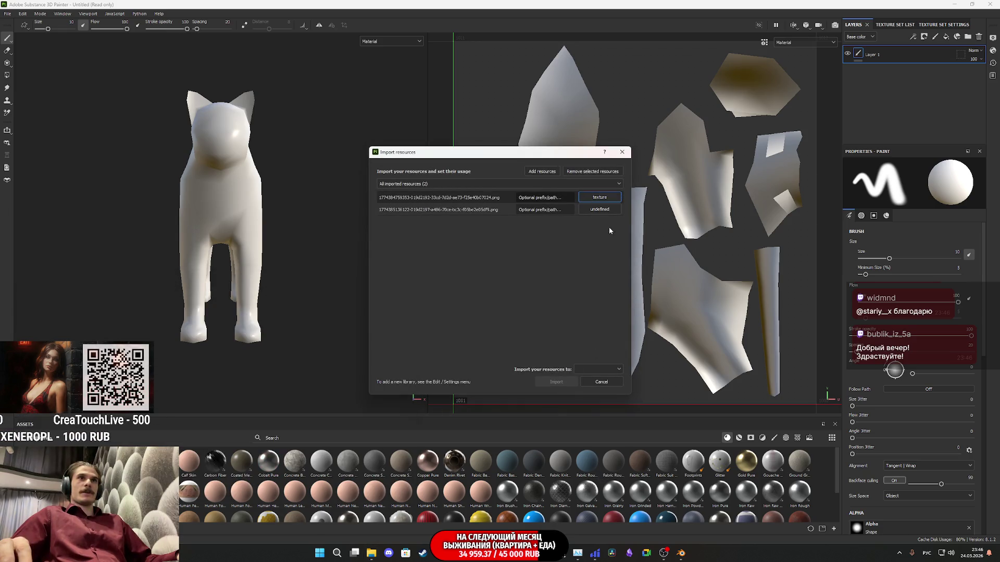
click(600, 210)
click(606, 237)
click(612, 370)
click(602, 388)
click(556, 382)
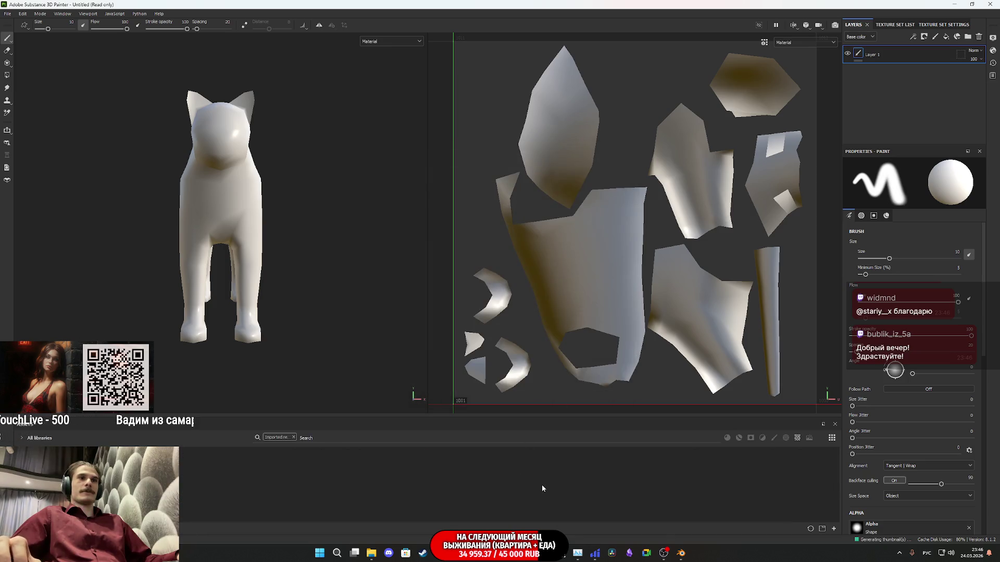
Replace Layer 1 with a fill layer using the fur texture as base colour, roughness 1
click(978, 36)
click(946, 38)
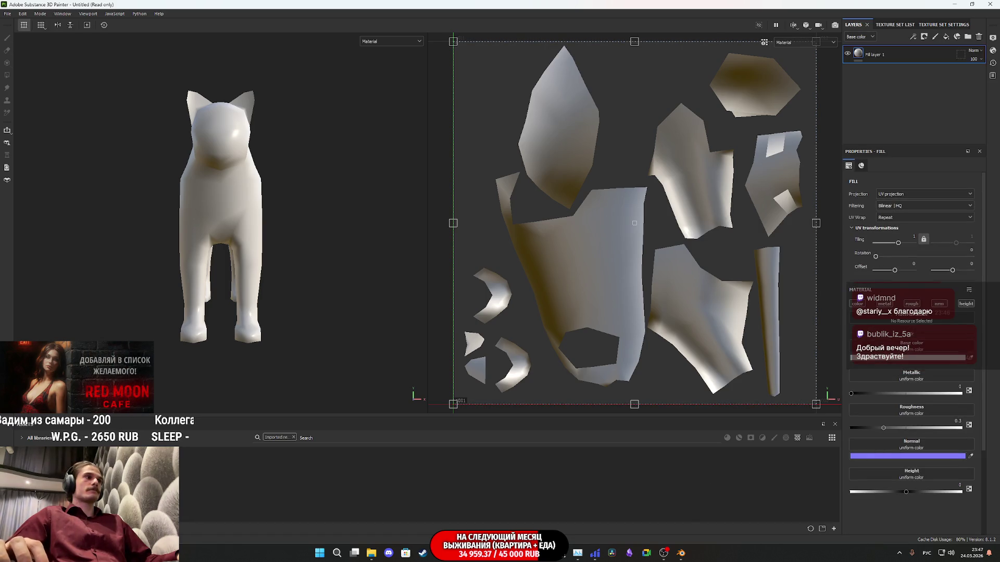
drag(769, 385, 916, 343)
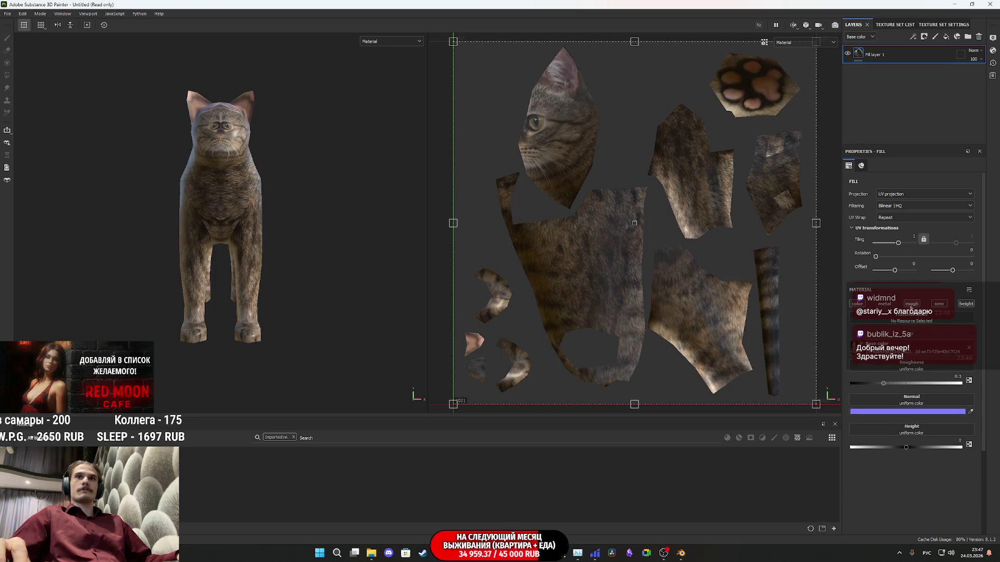
drag(883, 383, 961, 383)
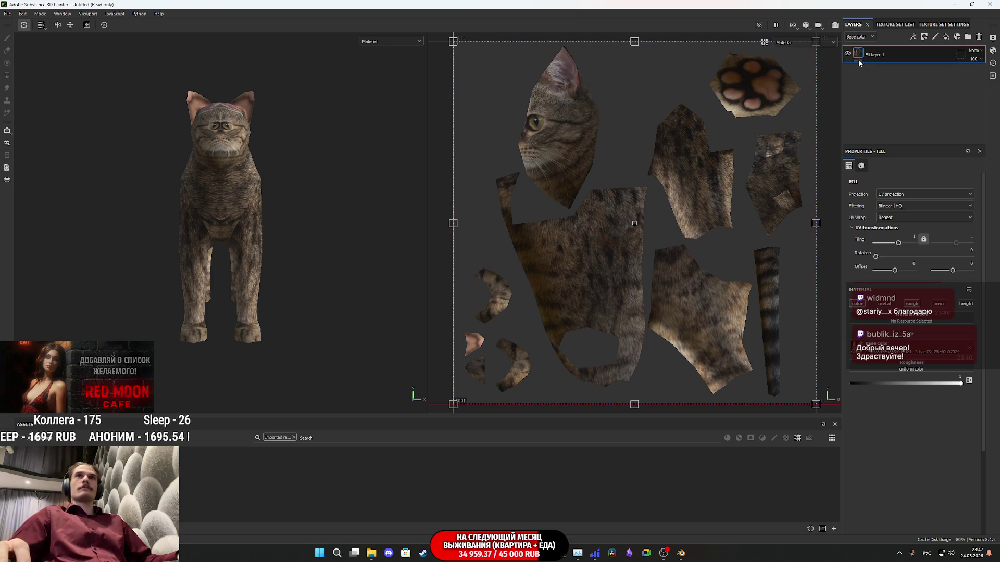
Add a second fill layer with the cat face image as base colour and normal off
click(949, 38)
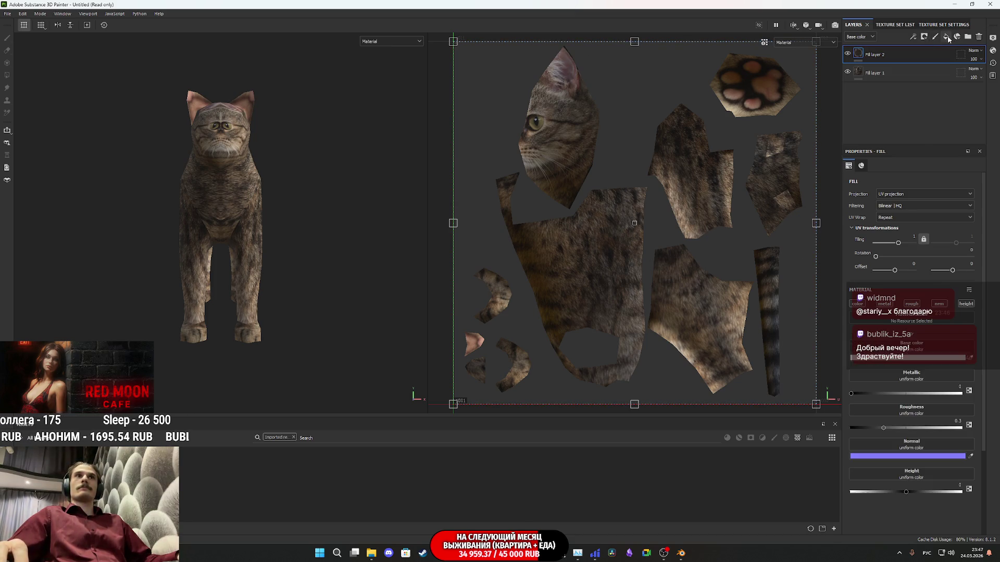
drag(217, 454, 919, 357)
click(945, 307)
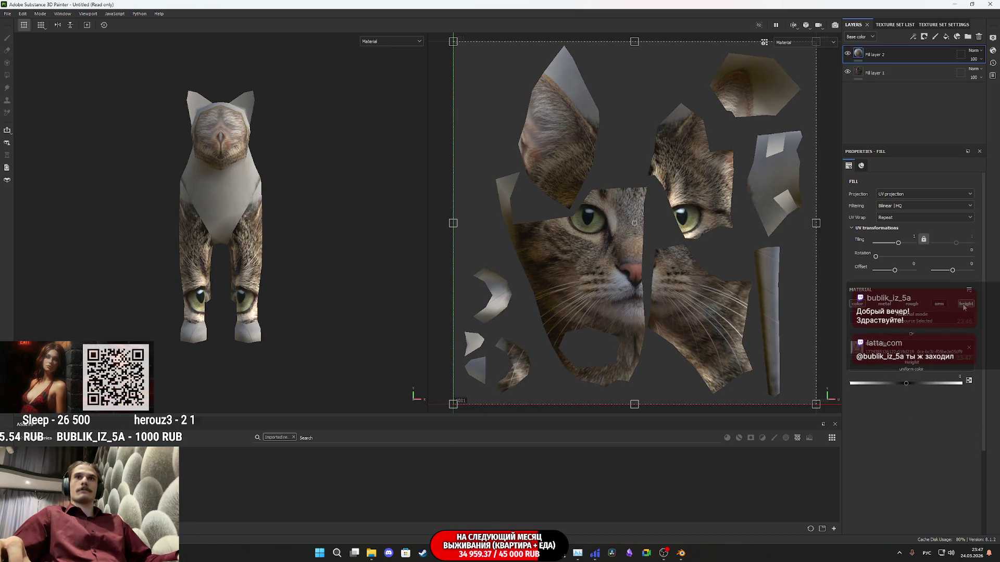
Set the face fill layer's projection to Warp projection
right_click(857, 55)
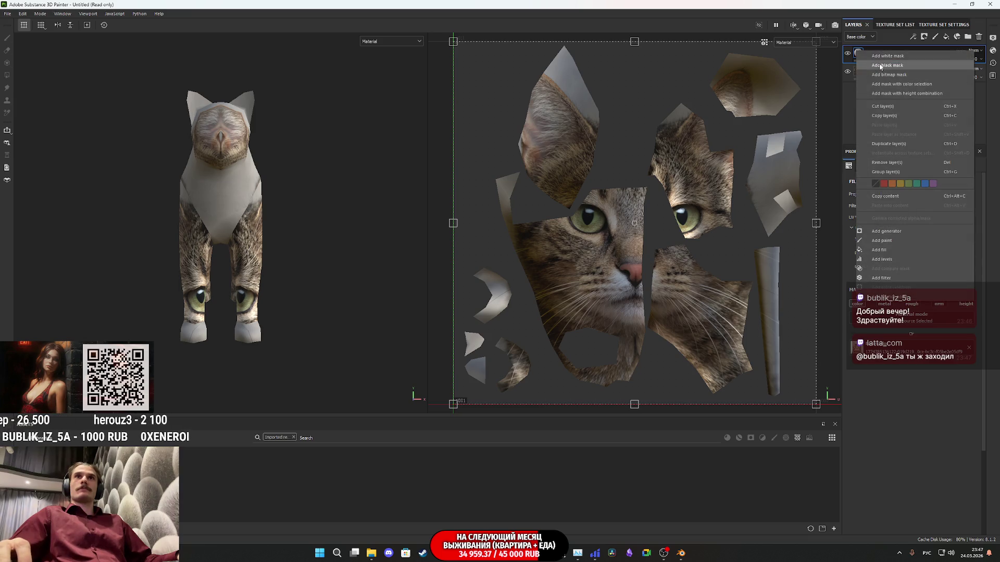
click(845, 98)
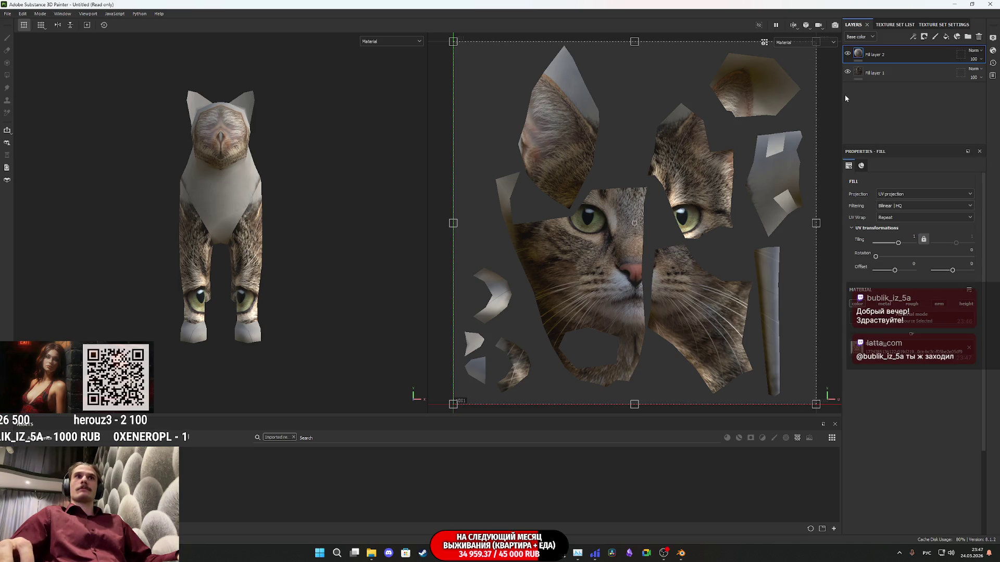
click(899, 195)
click(892, 251)
mouse_move(324, 190)
alt+mouse_down()
mouse_move(323, 202)
mouse_move(256, 239)
mouse_move(347, 177)
mouse_move(278, 183)
mouse_move(324, 237)
mouse_move(315, 240)
mouse_move(370, 251)
alt+mouse_up()
scroll(323, 236, up, 3)
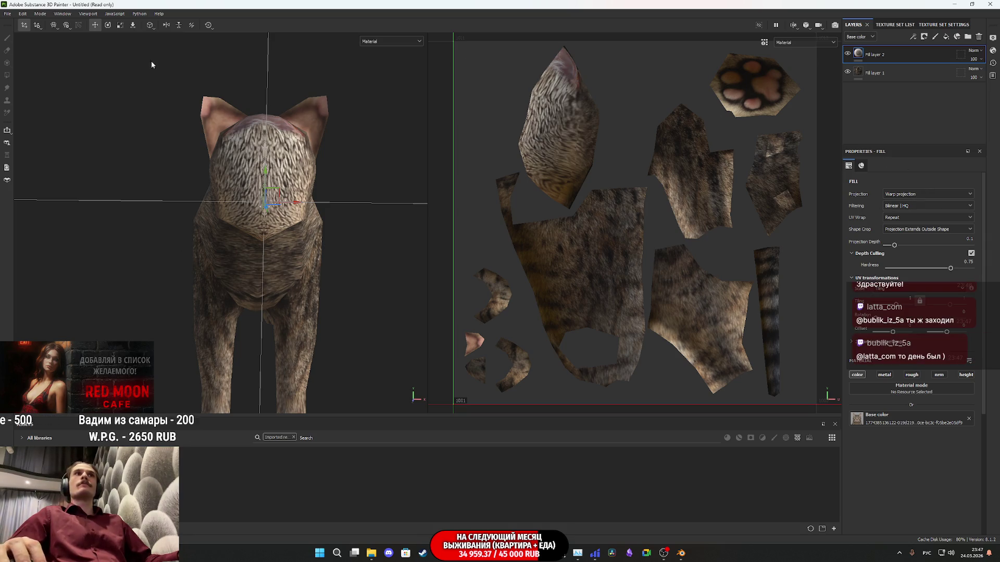
Enlarge and position the projected cat face over the front of the head
click(121, 26)
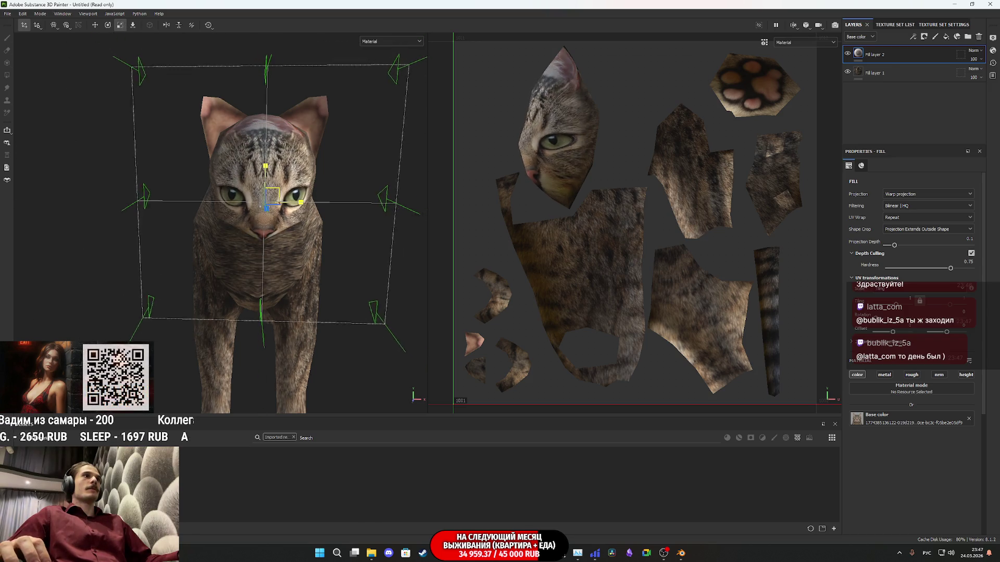
mouse_move(333, 423)
mouse_down()
mouse_move(334, 379)
mouse_move(252, 426)
mouse_move(198, 434)
mouse_up()
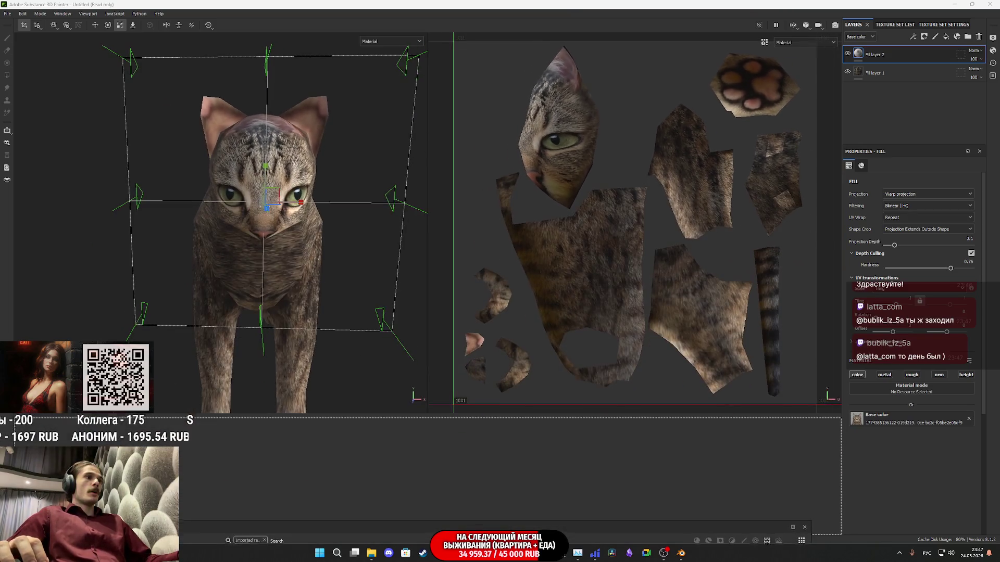
mouse_move(378, 232)
alt+mouse_down()
mouse_move(415, 212)
mouse_move(345, 217)
mouse_move(290, 286)
mouse_move(386, 294)
mouse_move(296, 281)
mouse_move(310, 279)
alt+mouse_up()
mouse_move(272, 198)
mouse_down()
mouse_move(272, 179)
mouse_move(314, 235)
mouse_move(295, 243)
mouse_move(311, 252)
mouse_move(300, 228)
mouse_move(312, 246)
mouse_up()
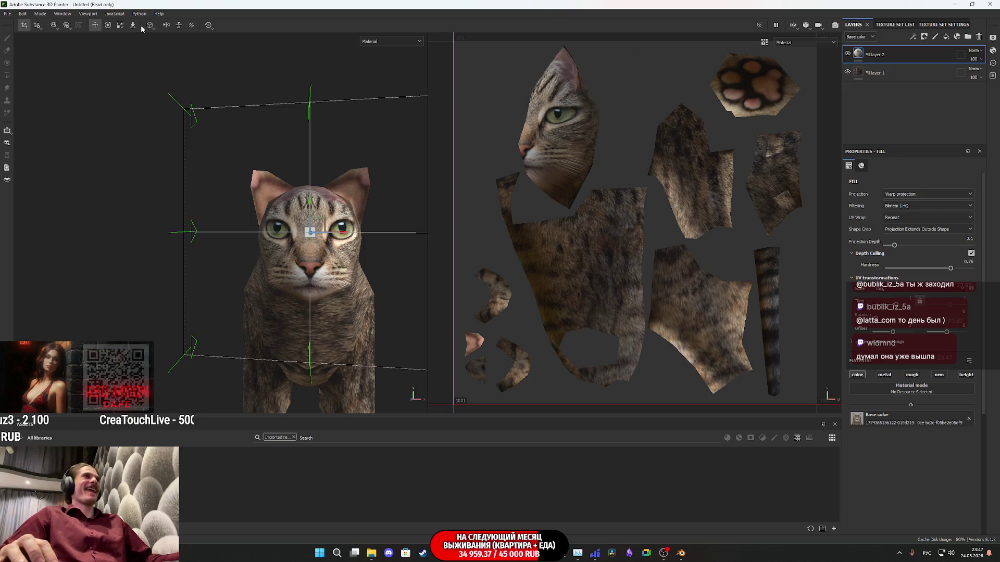
click(120, 25)
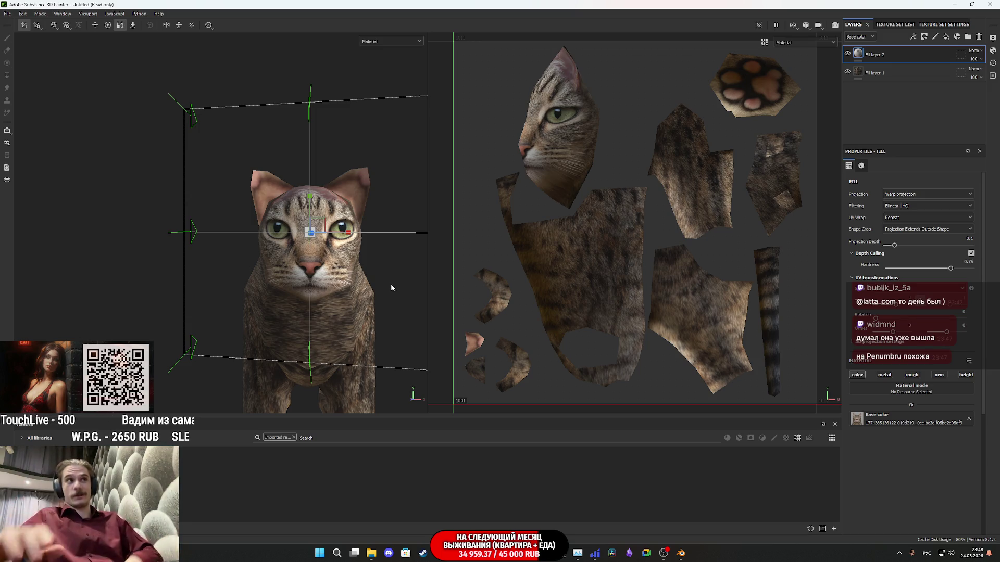
alt+drag(343, 225, 349, 279)
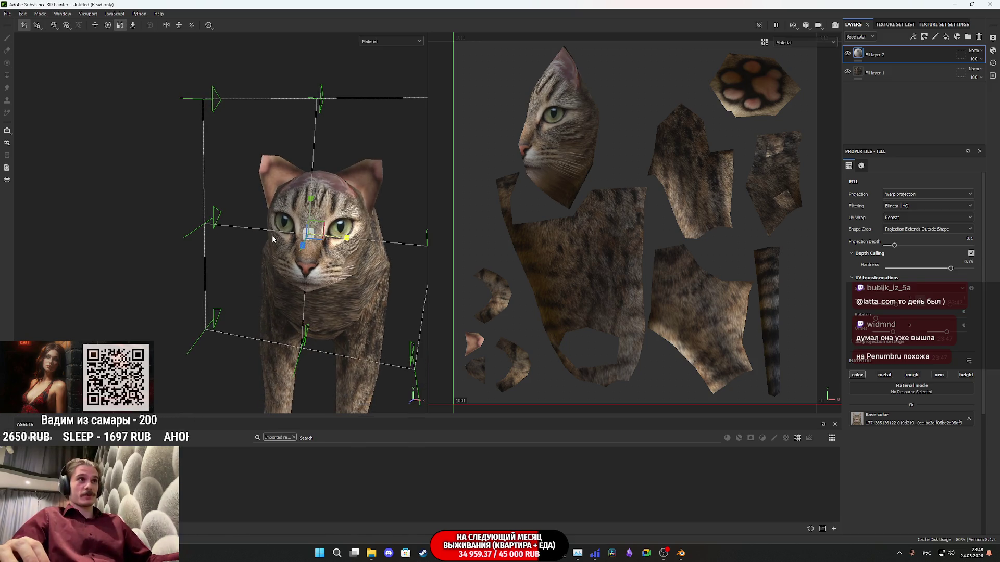
mouse_move(346, 240)
alt+mouse_down()
mouse_move(412, 245)
mouse_move(270, 255)
mouse_move(207, 243)
mouse_move(359, 242)
alt+mouse_up()
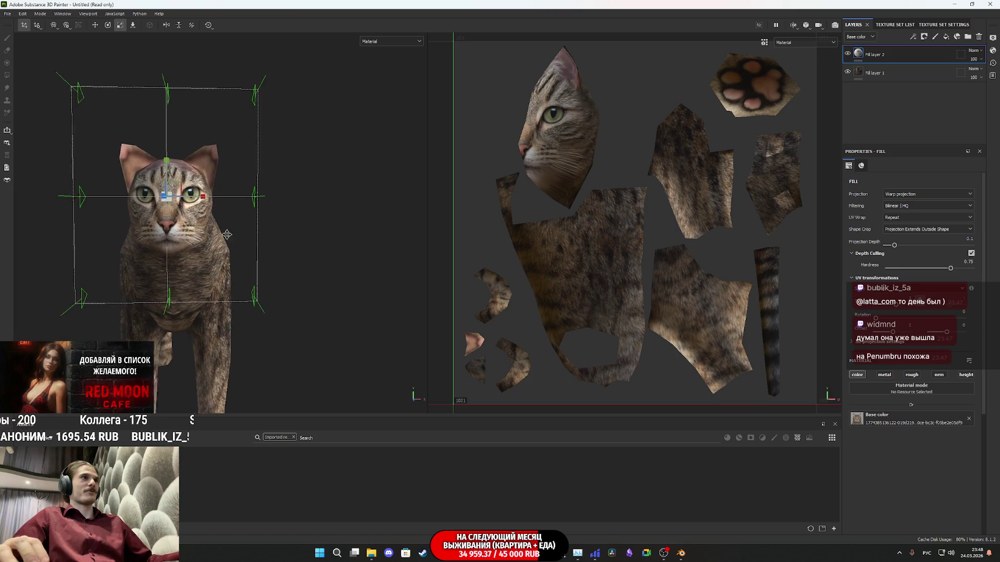
scroll(219, 236, up, 5)
mouse_move(218, 236)
alt+mouse_down()
mouse_move(263, 201)
mouse_move(272, 232)
alt+mouse_up()
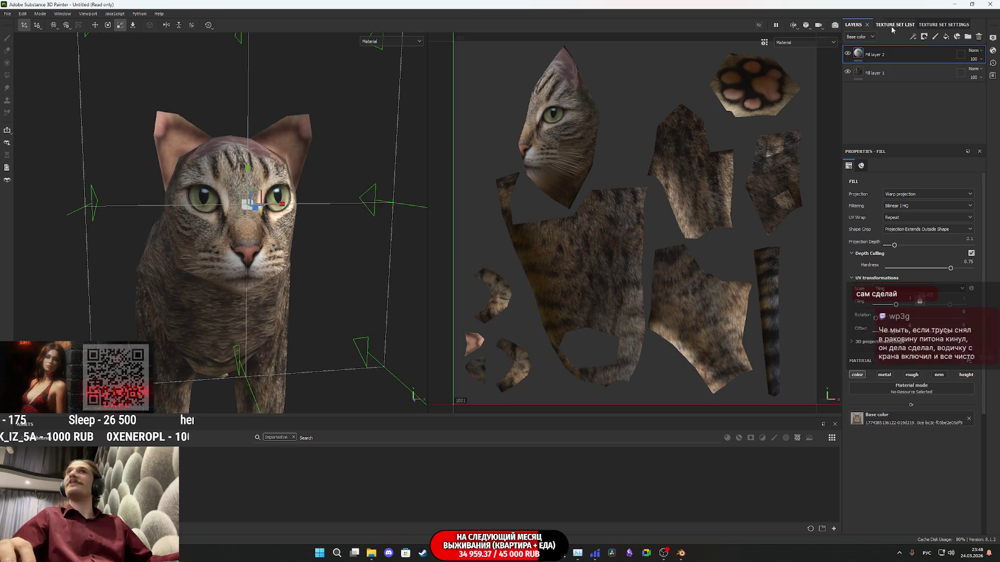
Set the texture set size to 256 in Texture Set Settings
click(931, 25)
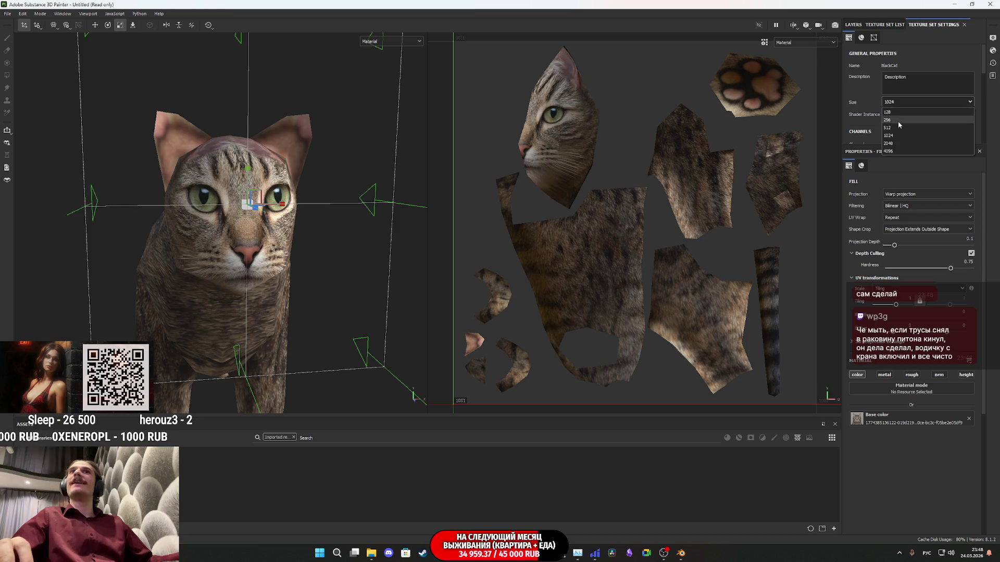
click(891, 121)
alt+drag(237, 206, 232, 208)
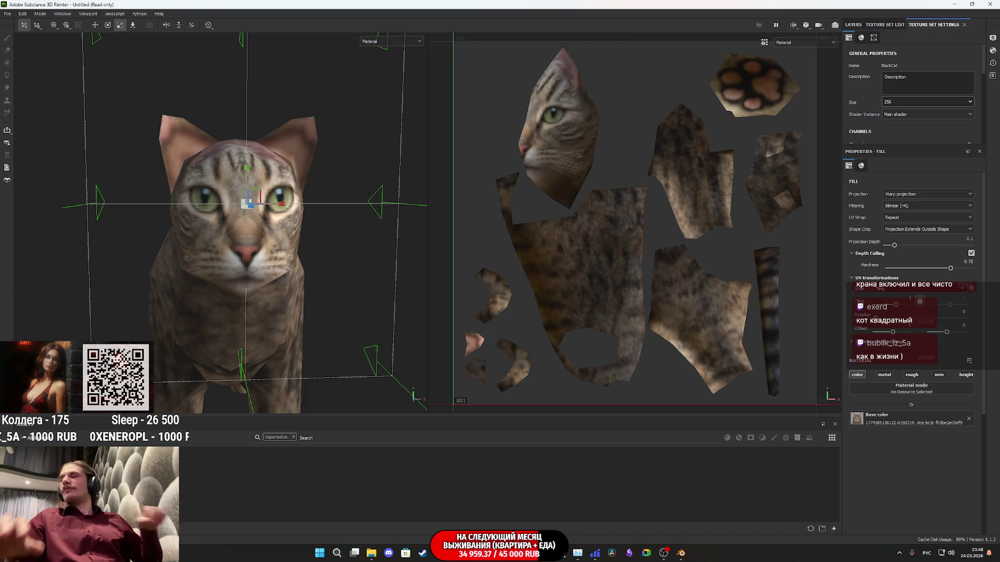
Shrink the face projection box vertically and shift it left over the head
mouse_move(241, 201)
alt+mouse_down()
mouse_move(270, 223)
mouse_move(357, 254)
mouse_move(261, 262)
alt+mouse_up()
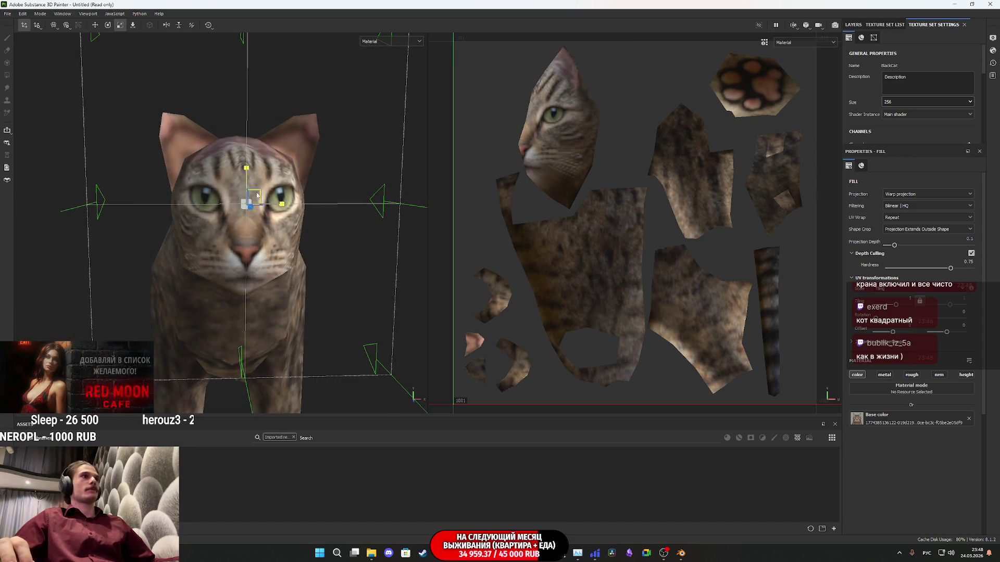
mouse_move(247, 168)
mouse_down()
mouse_move(240, 296)
mouse_move(323, 302)
mouse_move(245, 292)
mouse_up()
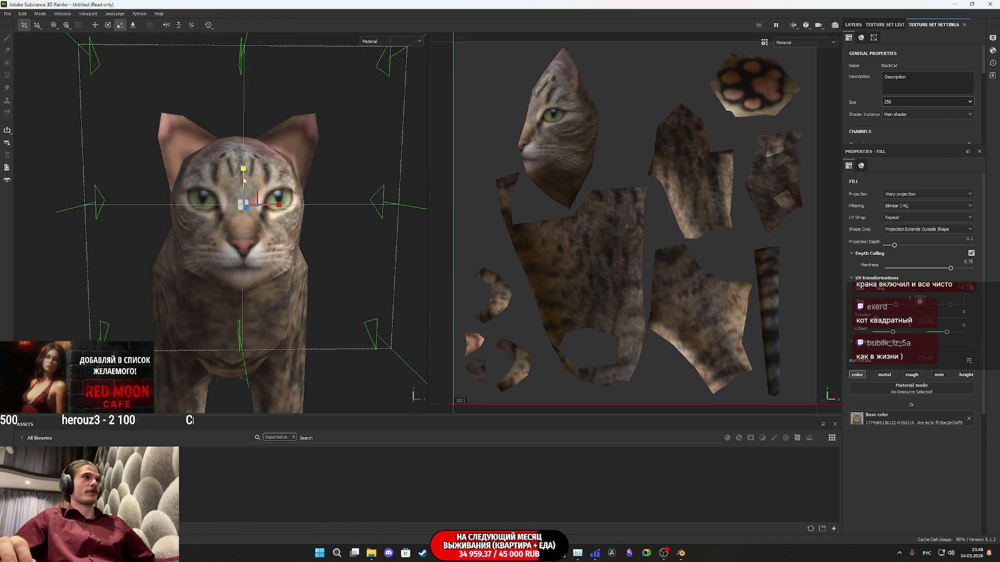
mouse_move(240, 172)
alt+mouse_down()
mouse_move(350, 185)
mouse_move(352, 163)
mouse_move(370, 156)
mouse_move(299, 146)
mouse_move(400, 142)
mouse_move(264, 155)
mouse_move(373, 264)
alt+mouse_up()
key(w)
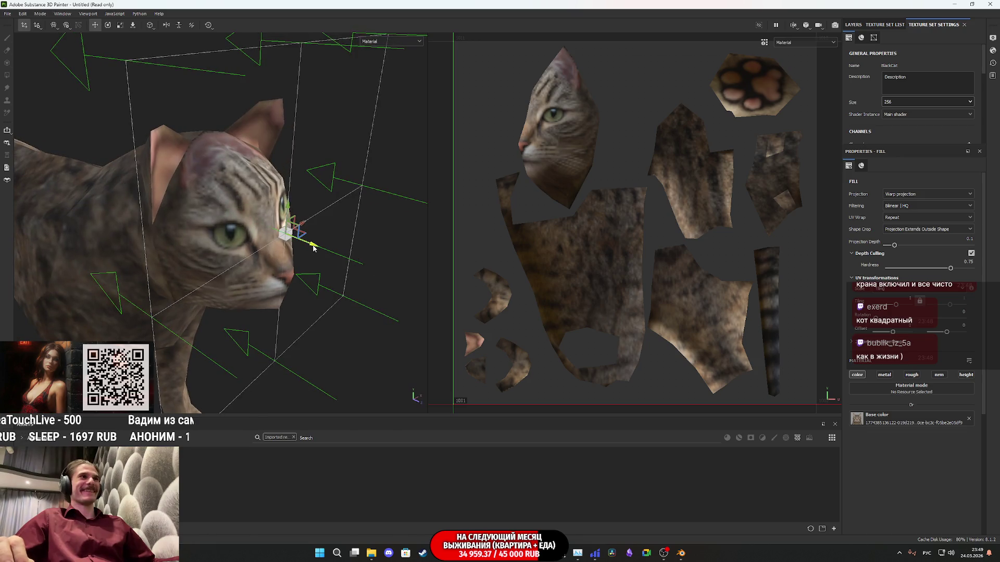
mouse_move(305, 245)
mouse_down()
mouse_move(286, 224)
mouse_move(304, 241)
mouse_move(281, 232)
mouse_move(287, 246)
mouse_move(297, 218)
mouse_move(283, 224)
mouse_move(302, 246)
mouse_move(295, 231)
mouse_move(287, 233)
mouse_move(300, 240)
mouse_move(293, 233)
mouse_move(237, 248)
mouse_move(169, 207)
mouse_move(289, 254)
mouse_move(186, 256)
mouse_move(117, 242)
mouse_move(148, 292)
mouse_move(228, 272)
mouse_move(209, 227)
mouse_move(195, 257)
mouse_move(420, 257)
mouse_move(290, 268)
mouse_move(178, 170)
mouse_move(201, 125)
mouse_move(155, 270)
mouse_move(281, 277)
mouse_move(250, 278)
mouse_up()
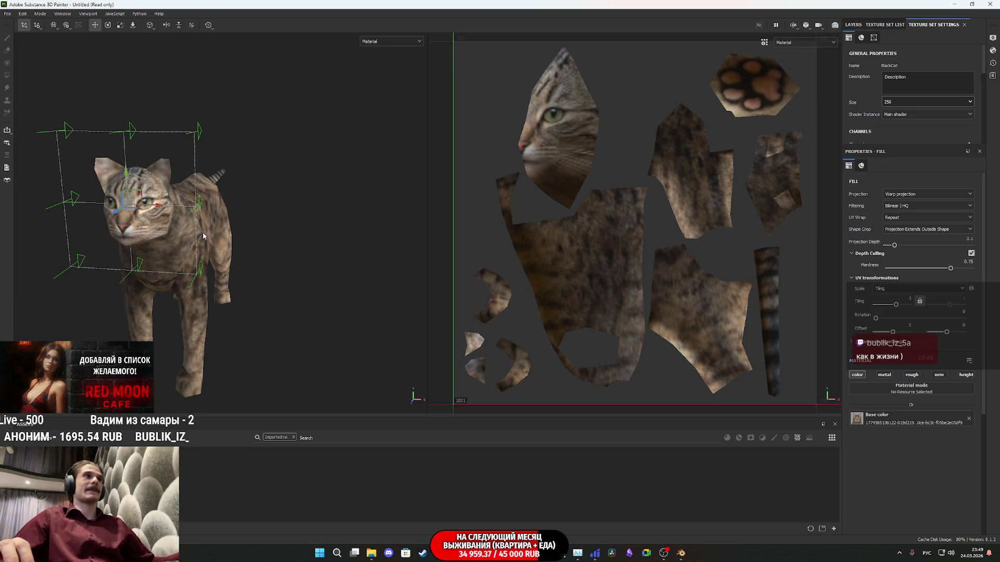
Show the layer stack and inspect the head from above and the side
alt+drag(202, 233, 349, 161)
click(854, 25)
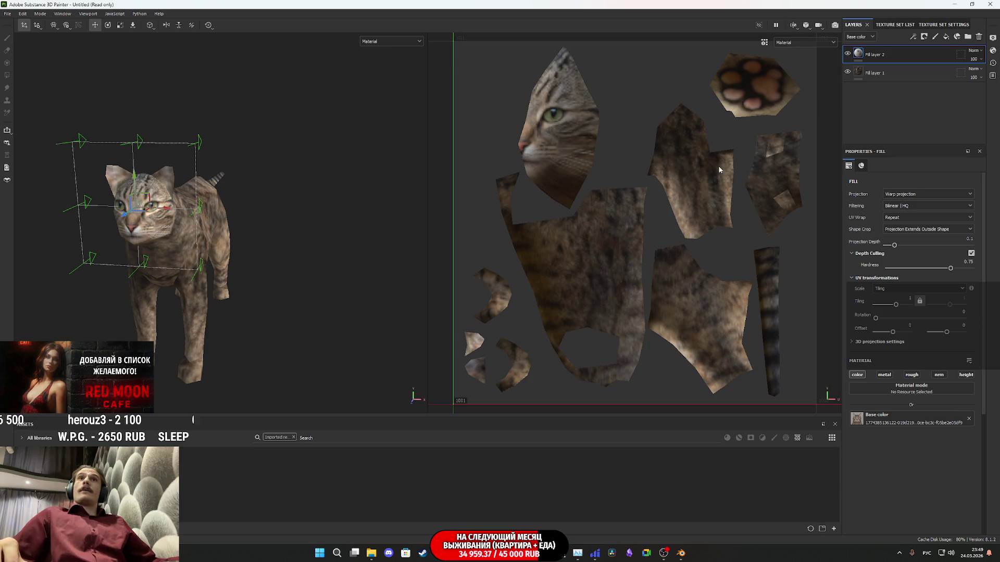
scroll(654, 168, down, 2)
scroll(281, 244, up, 3)
alt+drag(281, 245, 350, 249)
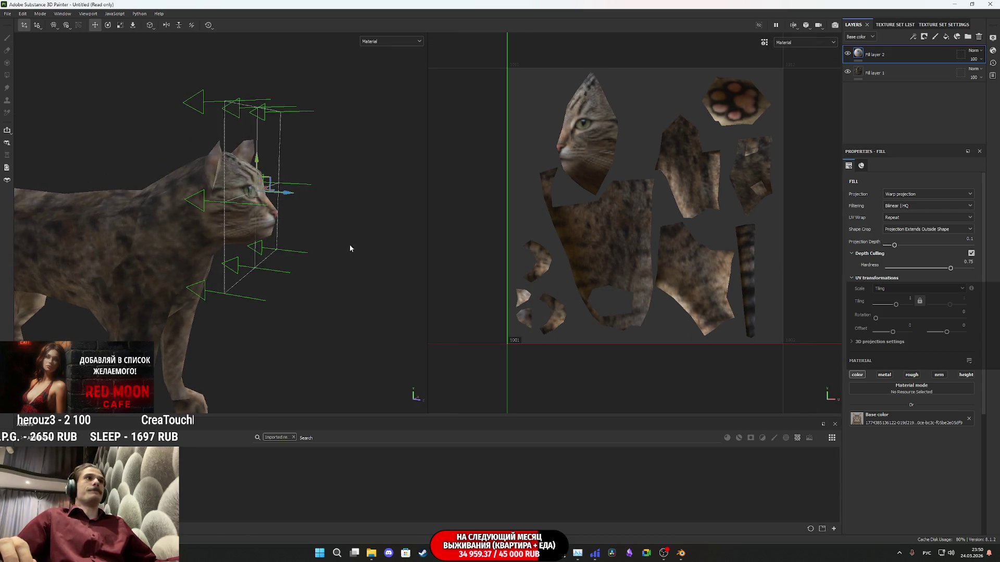
Add a mask to Fill layer 2 and polygon-fill the face polygons in the UV view
mouse_move(857, 56)
right_click(857, 56)
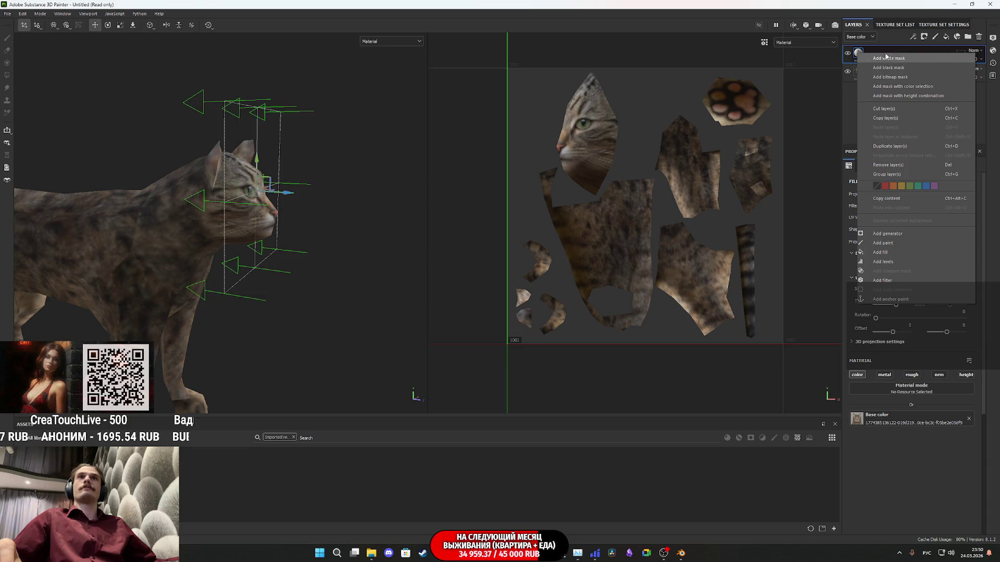
click(902, 68)
key(1)
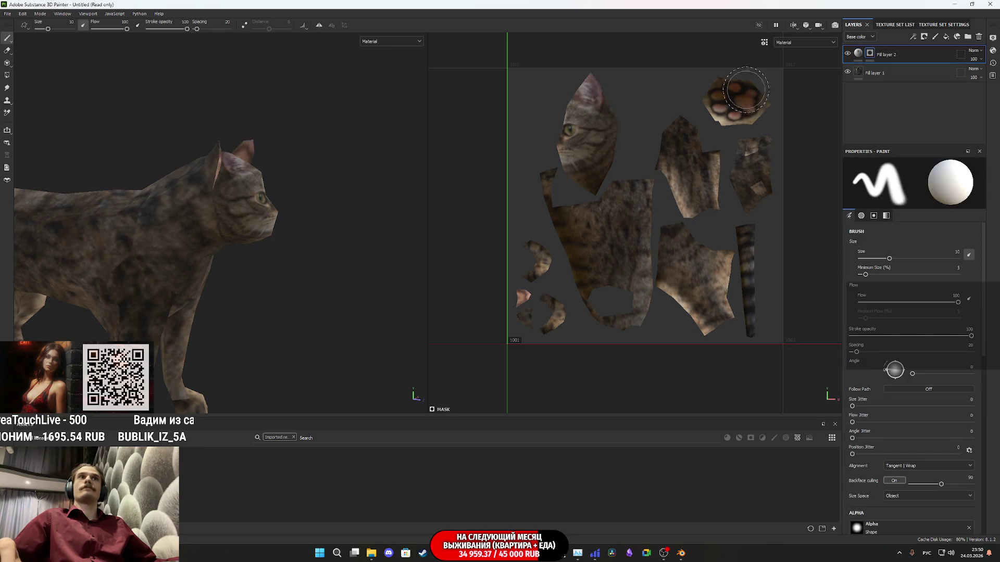
scroll(588, 154, up, 2)
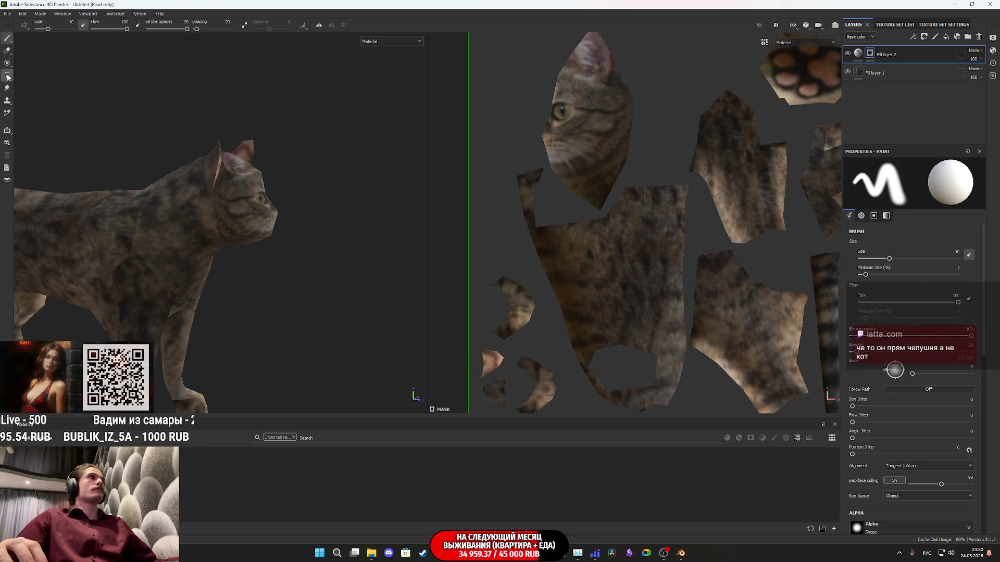
click(7, 76)
scroll(561, 120, up, 3)
mouse_move(638, 238)
mouse_down()
mouse_move(565, 177)
mouse_move(561, 134)
mouse_up()
scroll(643, 70, down, 3)
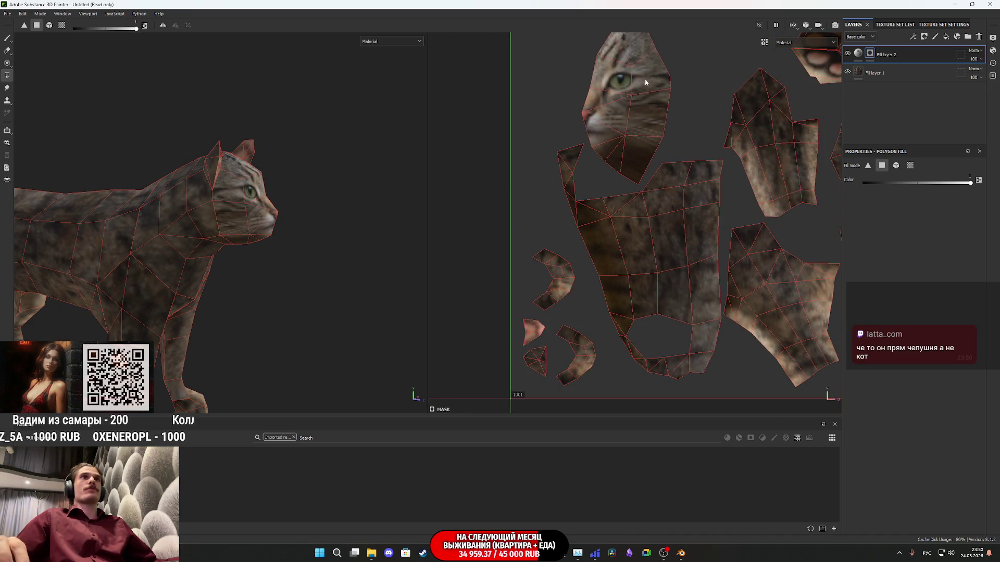
scroll(651, 104, up, 2)
Select Fill layer 2's fill and orbit to check the face from the front and below
alt+drag(292, 172, 382, 177)
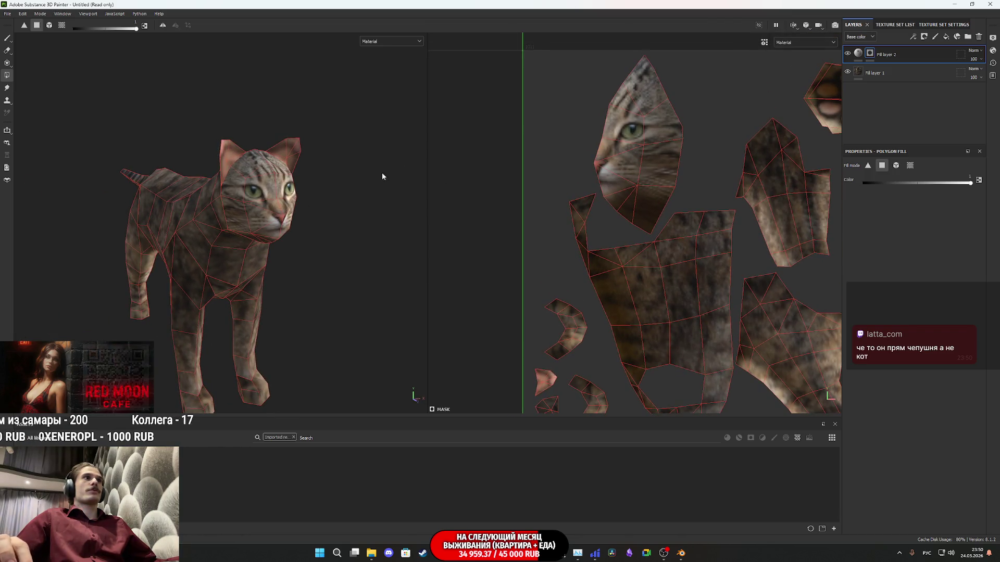
click(858, 54)
mouse_move(281, 214)
alt+mouse_down()
mouse_move(336, 212)
mouse_move(214, 253)
mouse_move(159, 219)
mouse_move(134, 225)
mouse_move(166, 245)
mouse_move(179, 202)
mouse_move(315, 223)
mouse_move(195, 221)
alt+mouse_up()
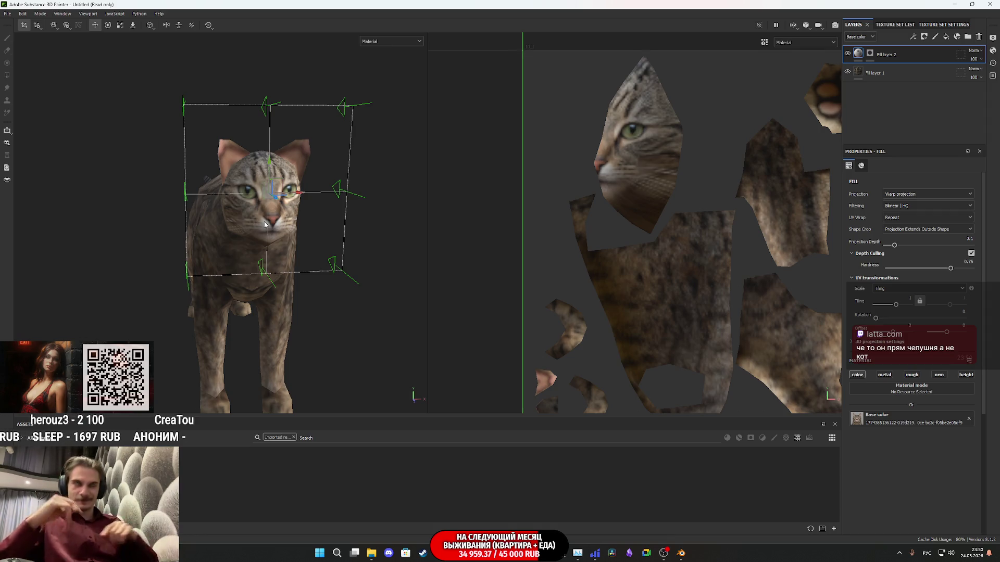
mouse_move(330, 327)
alt+mouse_down()
mouse_move(285, 306)
mouse_move(185, 305)
mouse_move(194, 319)
mouse_move(240, 302)
mouse_move(298, 251)
alt+mouse_up()
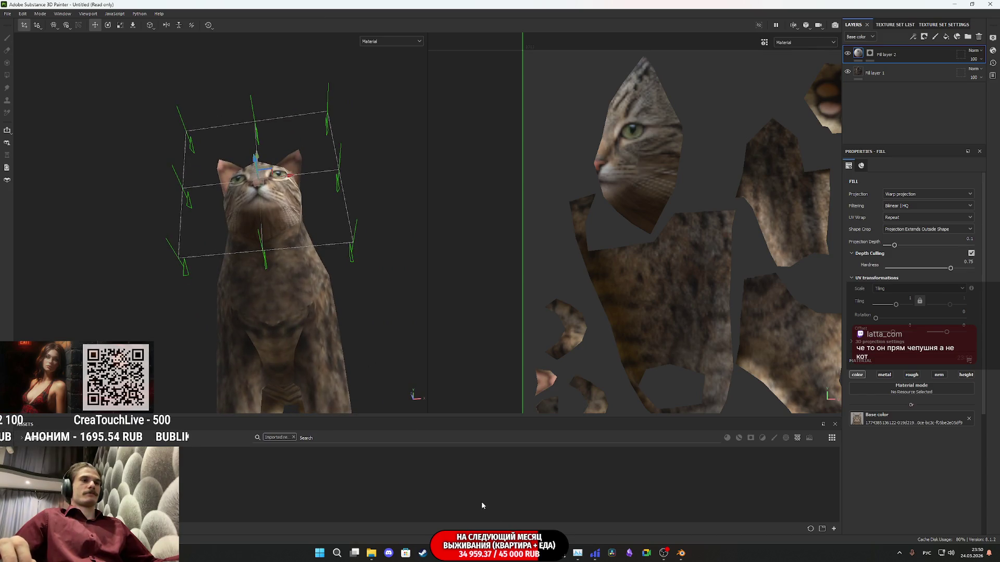
Switch from Substance Painter to the Blender window
mouse_move(440, 553)
click(473, 521)
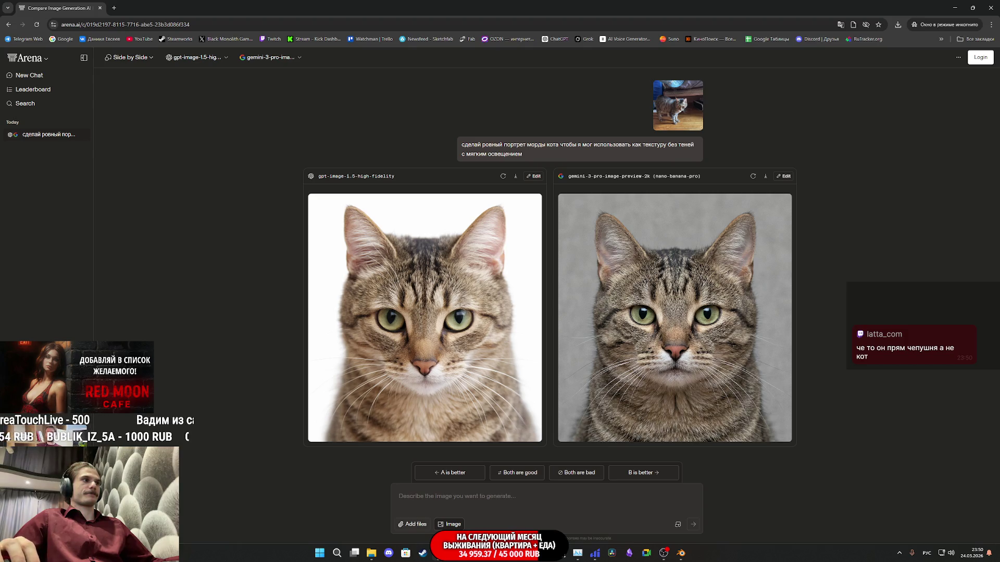
mouse_move(373, 557)
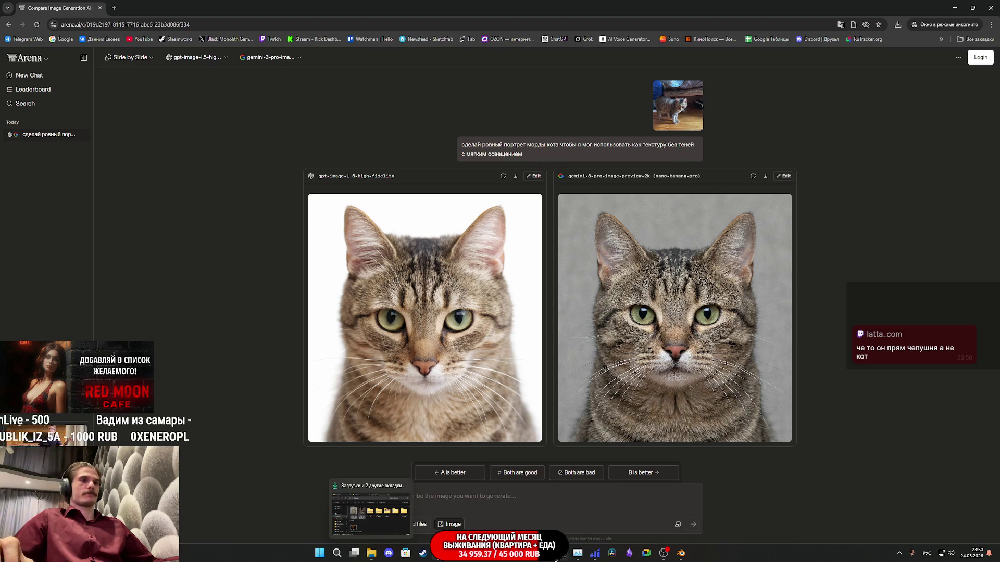
click(680, 553)
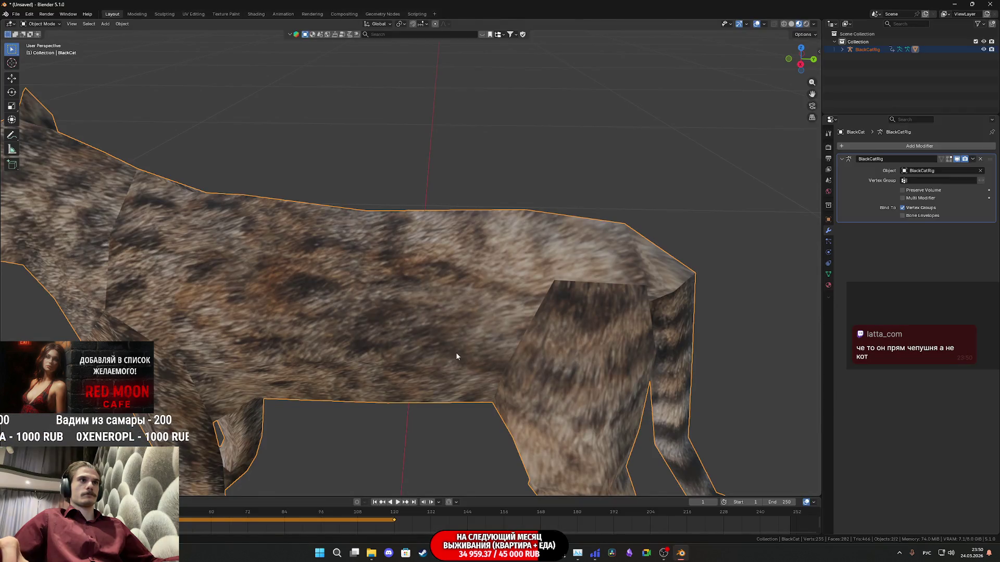
Set the viewport to the left orthographic side view of the cat and deselect it
scroll(456, 356, down, 10)
middle_drag(401, 351, 580, 346)
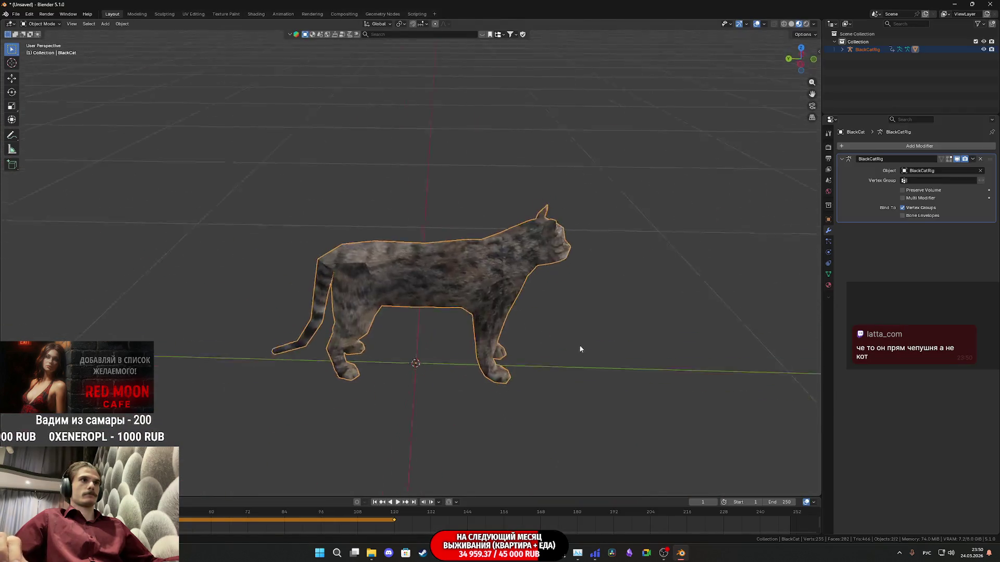
click(801, 65)
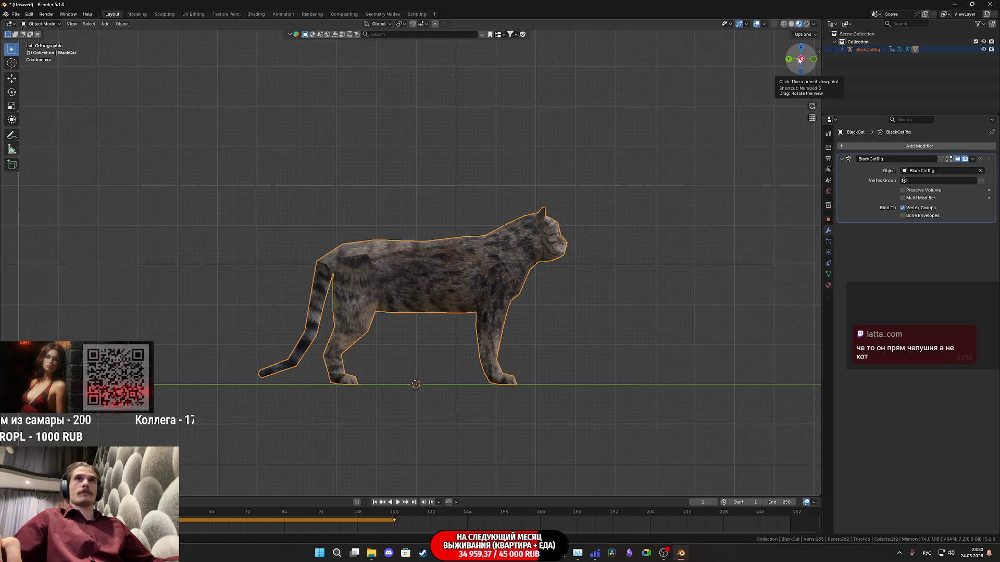
click(803, 62)
click(803, 64)
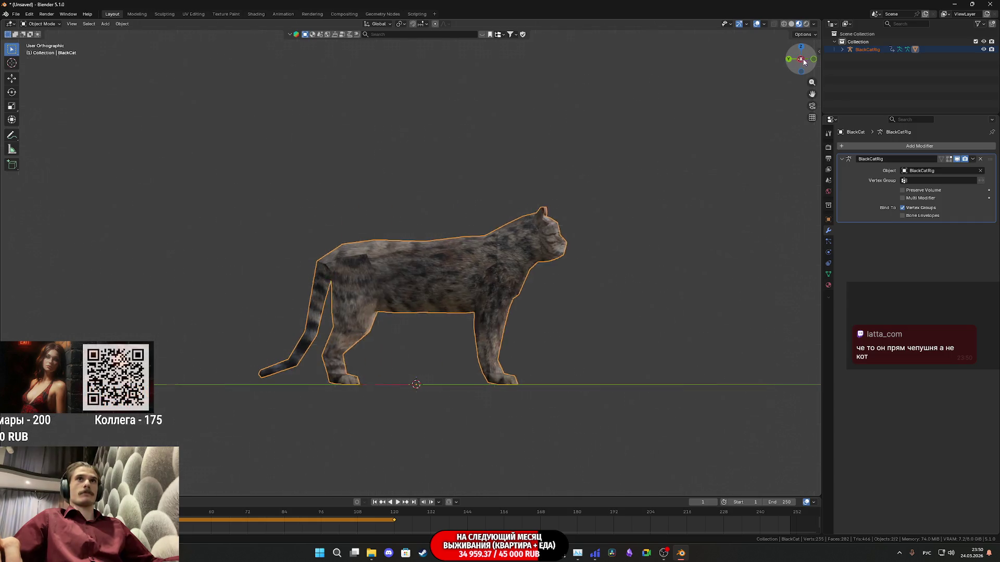
click(765, 126)
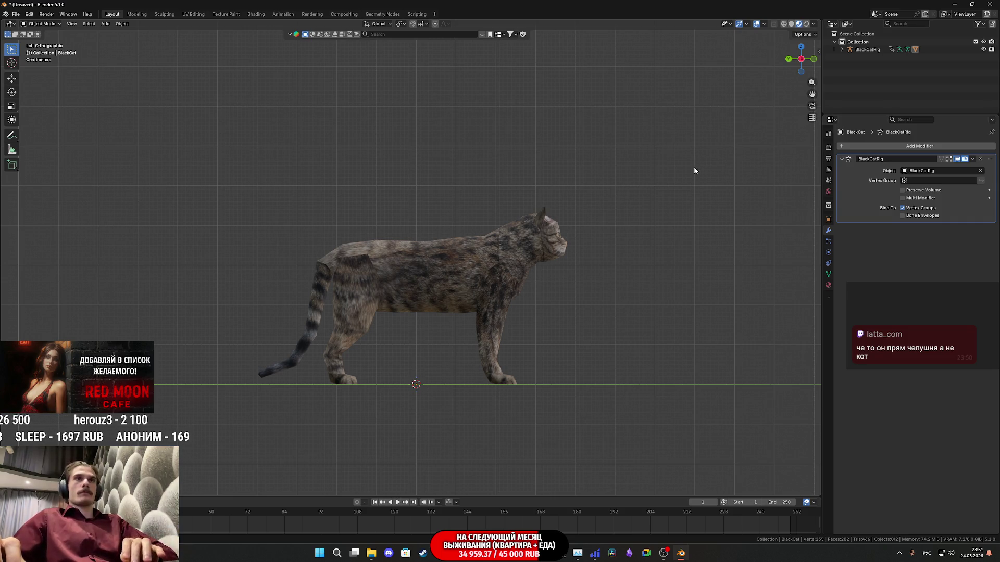
Hide the viewport overlays and snip the cat's side view to the clipboard
key(KP_5)
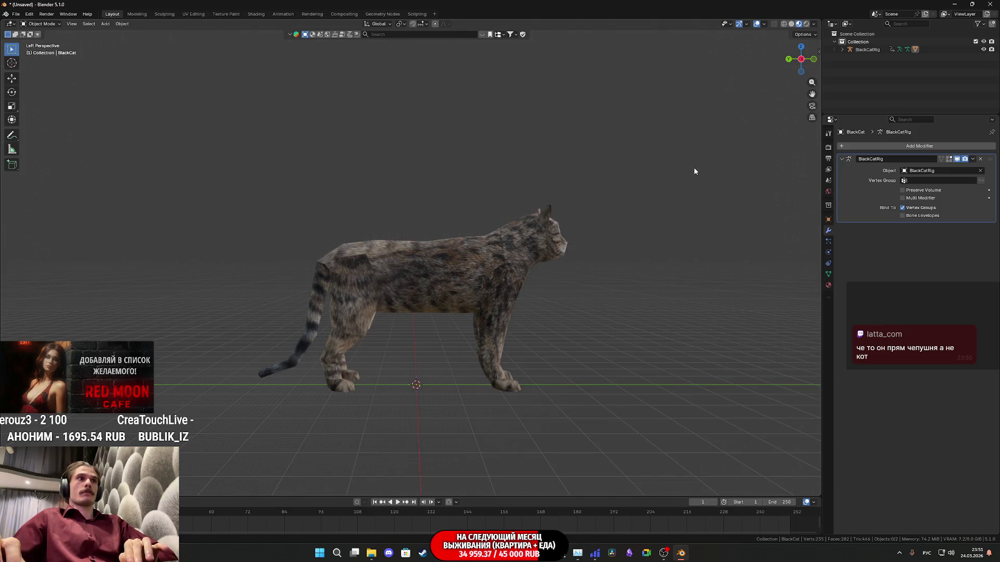
key(KP_5)
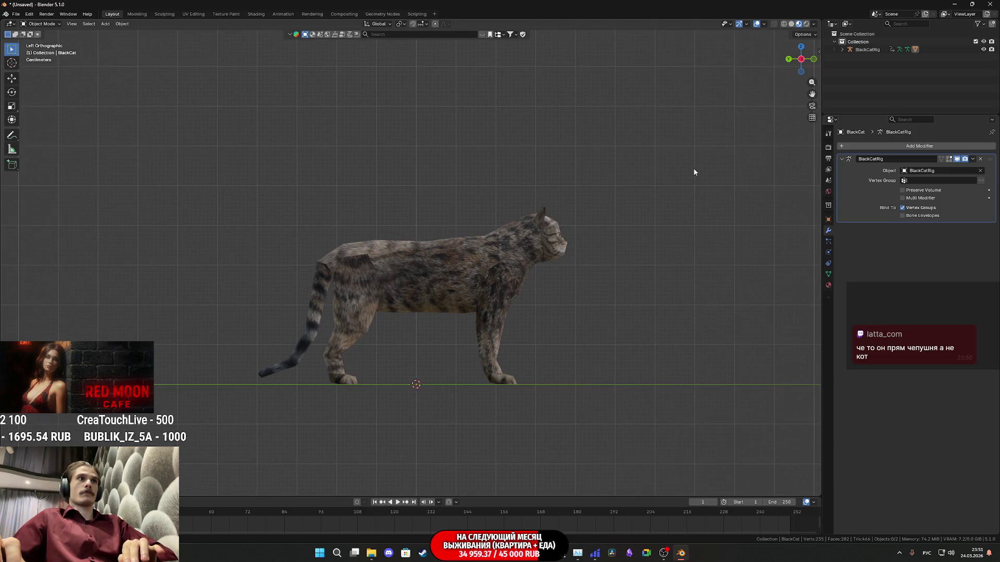
click(756, 24)
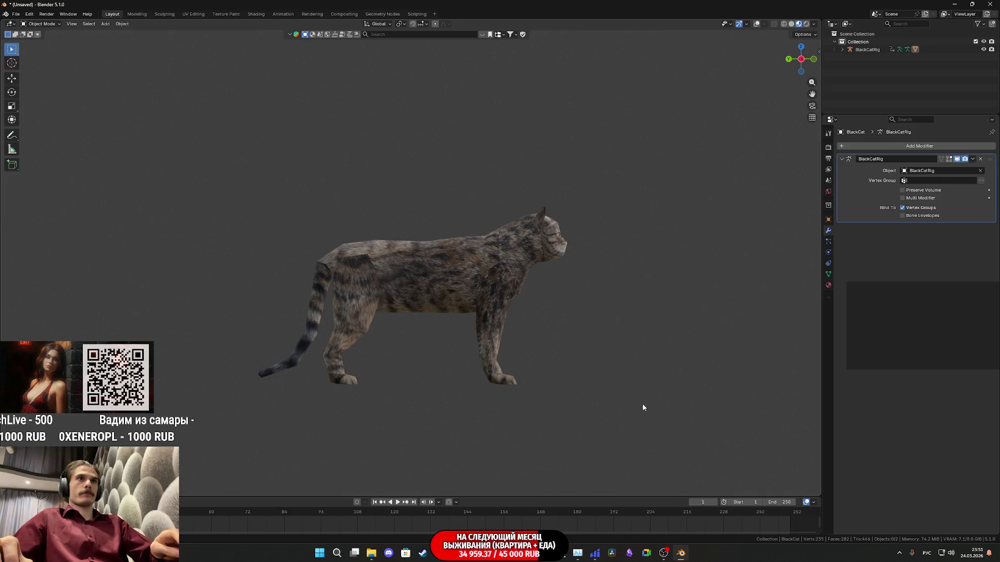
key(super+shift+s)
mouse_move(646, 410)
mouse_down()
mouse_move(223, 172)
mouse_move(197, 170)
mouse_up()
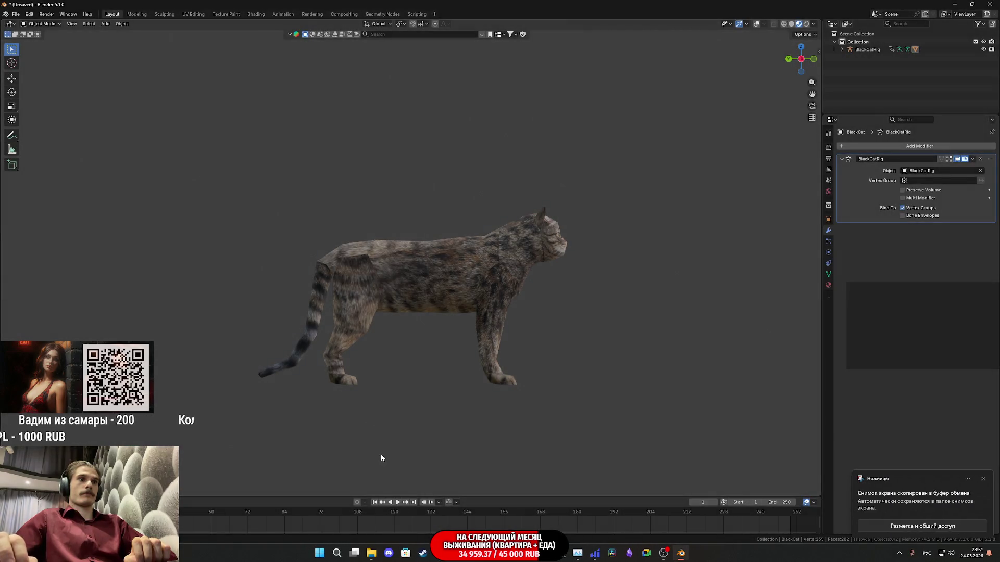
Paste the cat side-view screenshot into the Arena prompt
mouse_move(439, 553)
click(488, 520)
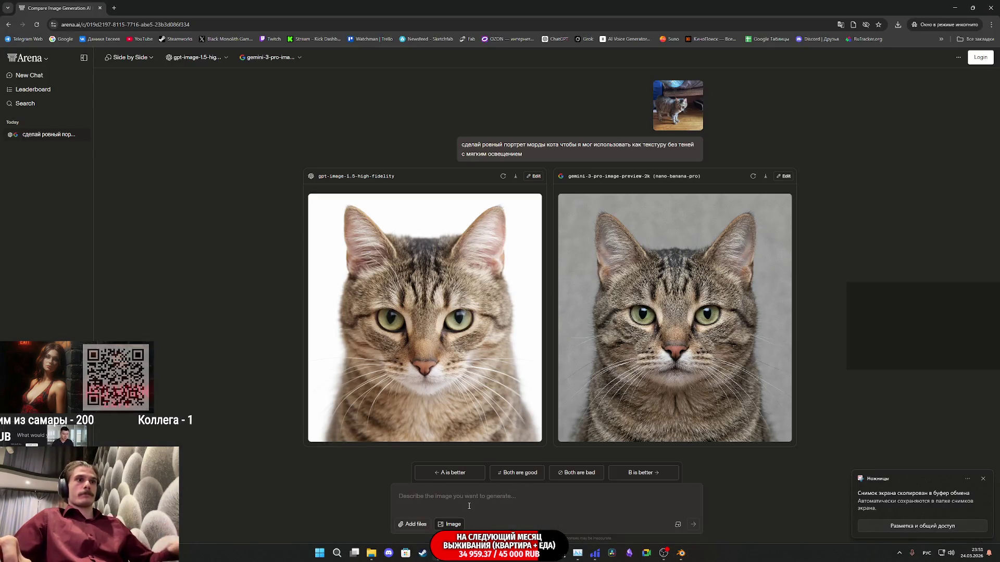
key(ctrl+v)
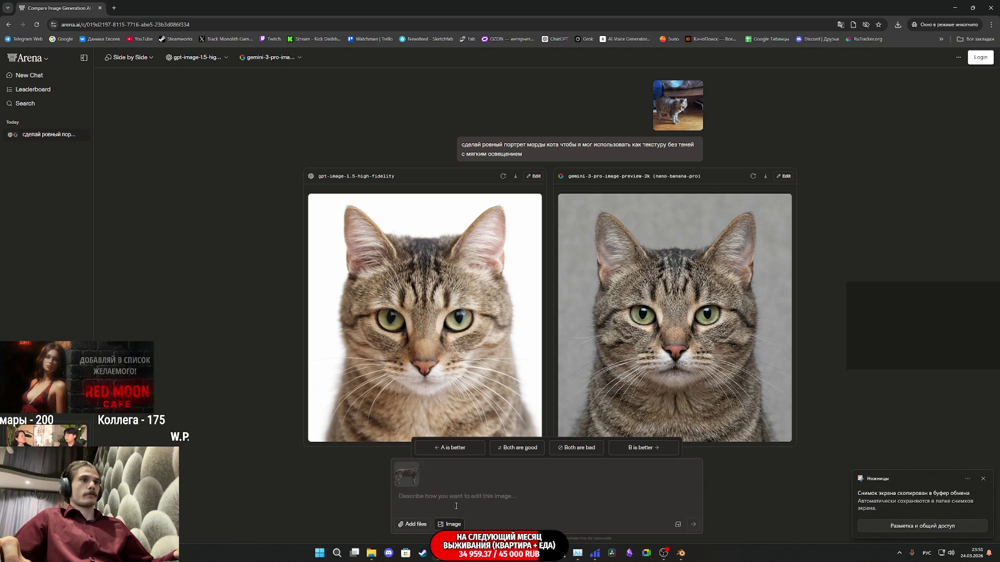
click(371, 553)
mouse_move(439, 553)
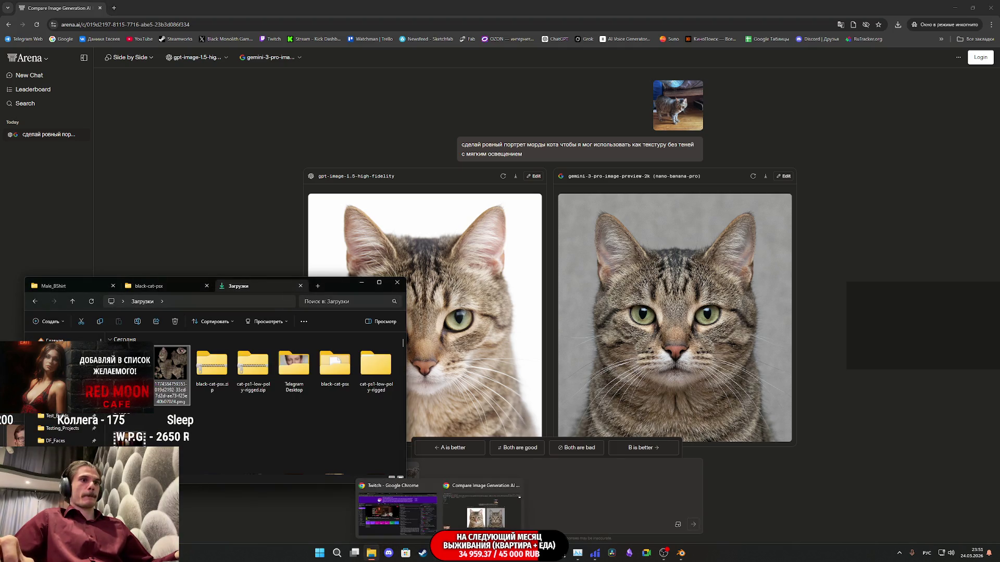
click(526, 552)
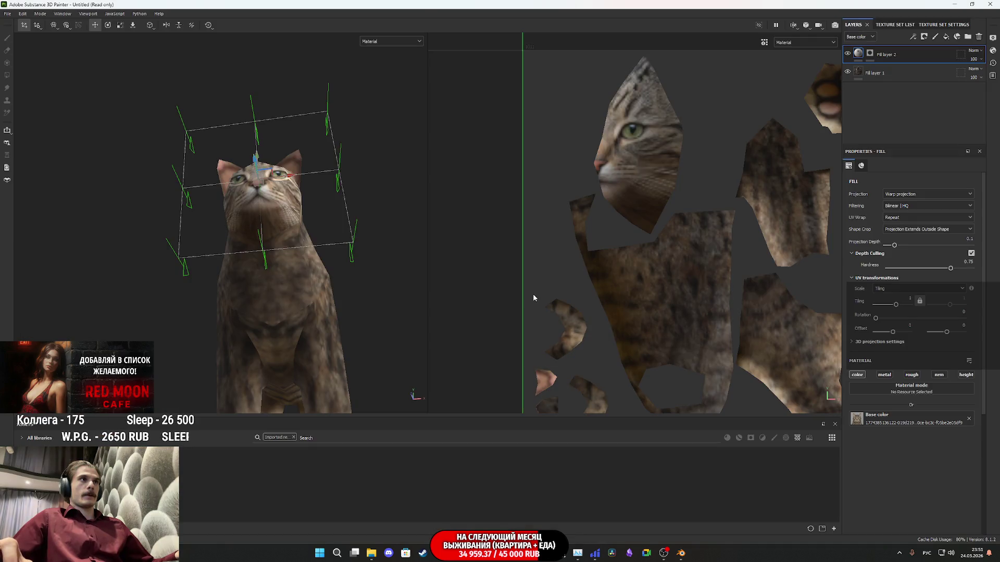
mouse_move(439, 553)
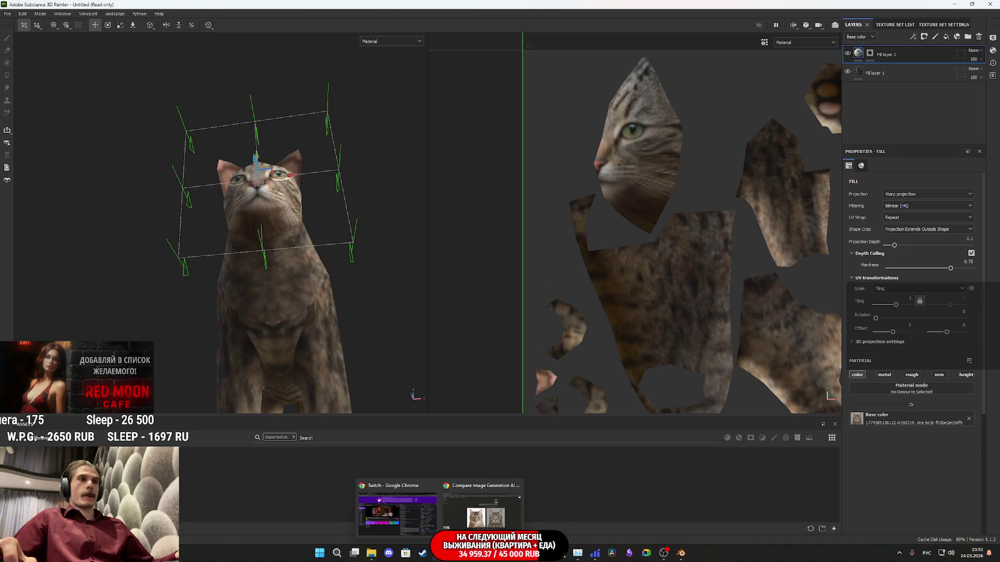
click(547, 500)
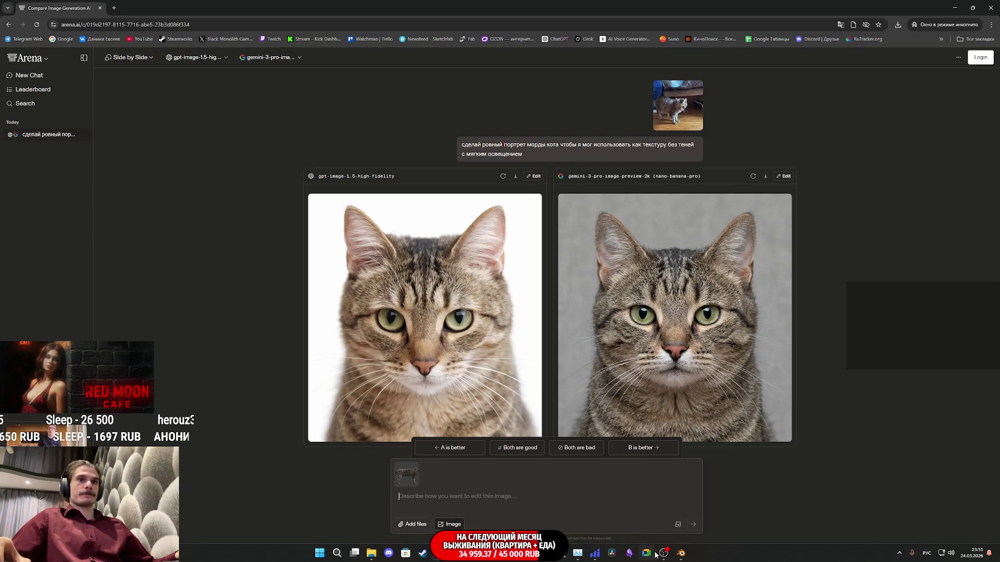
mouse_move(663, 553)
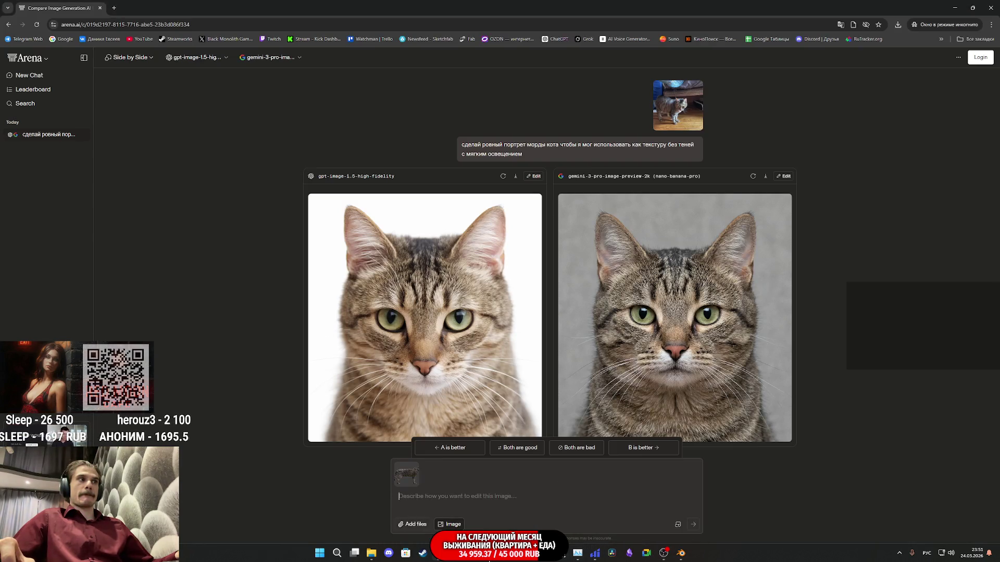
mouse_move(474, 553)
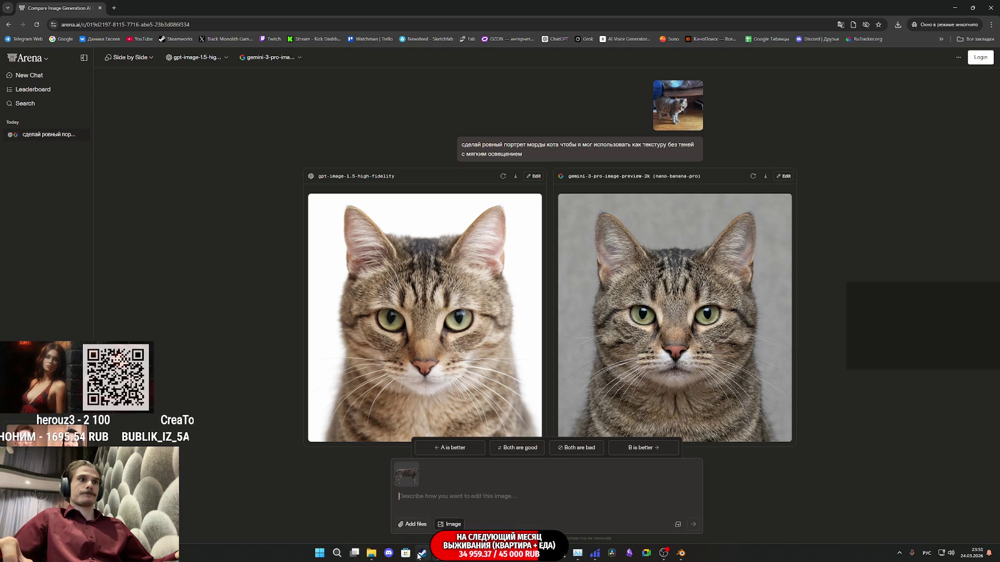
Attach IMG_1365.JPG from the Telegram Desktop folder in Downloads to the prompt
click(368, 556)
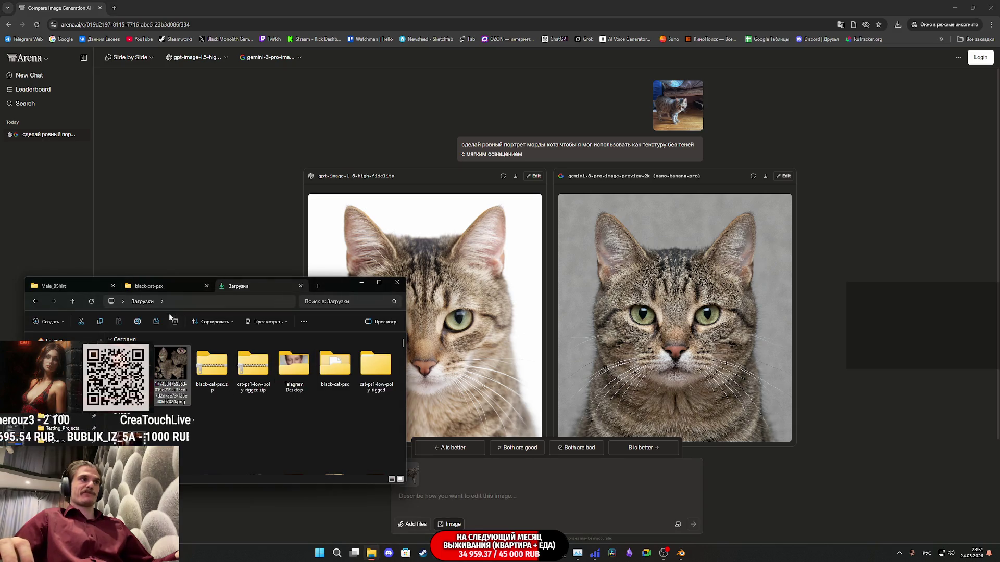
click(162, 286)
click(241, 286)
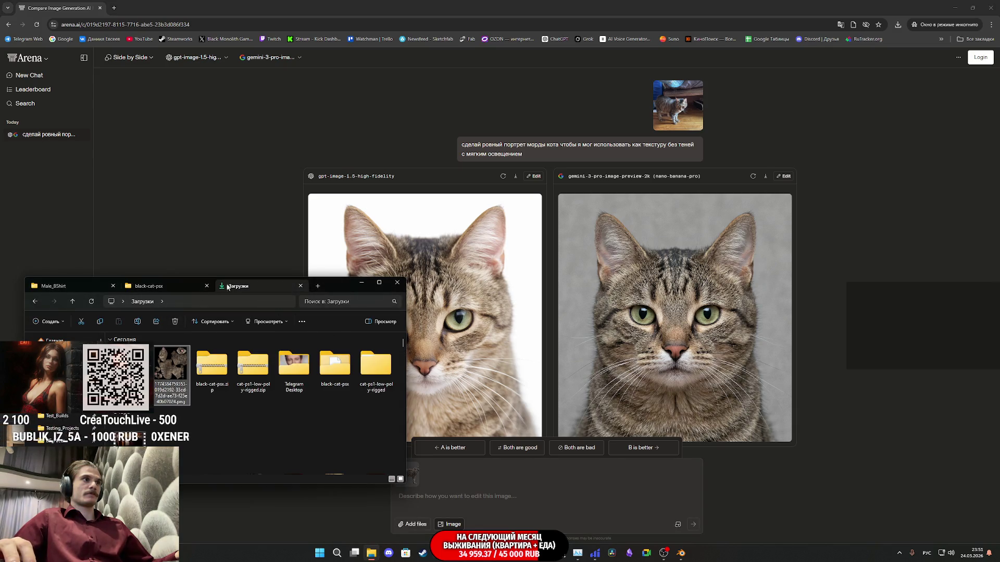
click(180, 286)
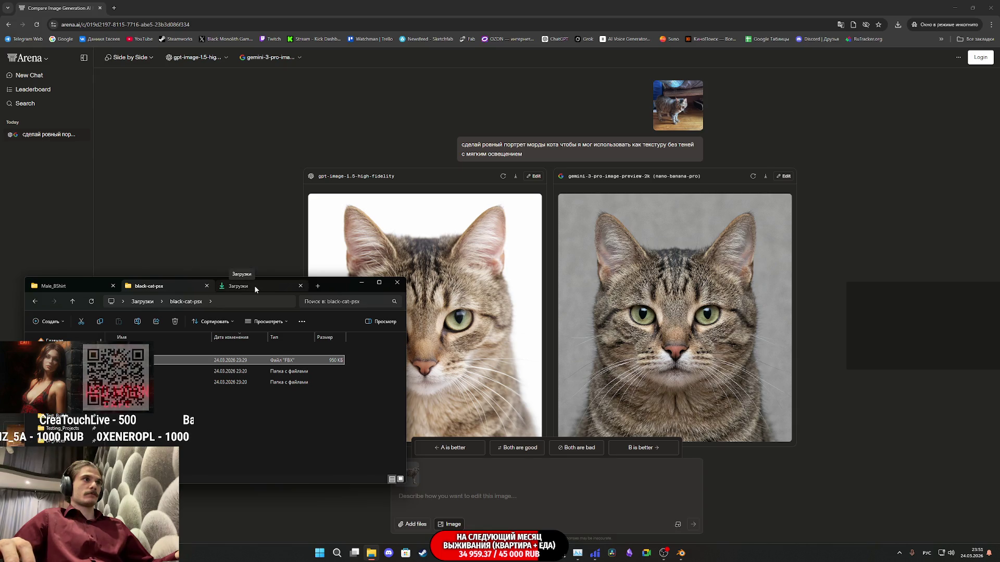
click(254, 286)
click(191, 286)
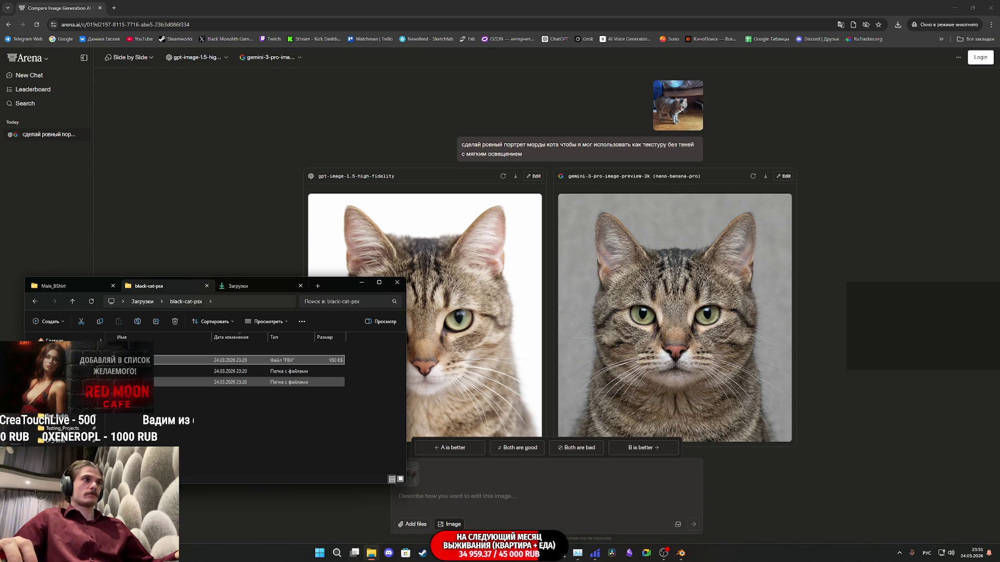
click(241, 286)
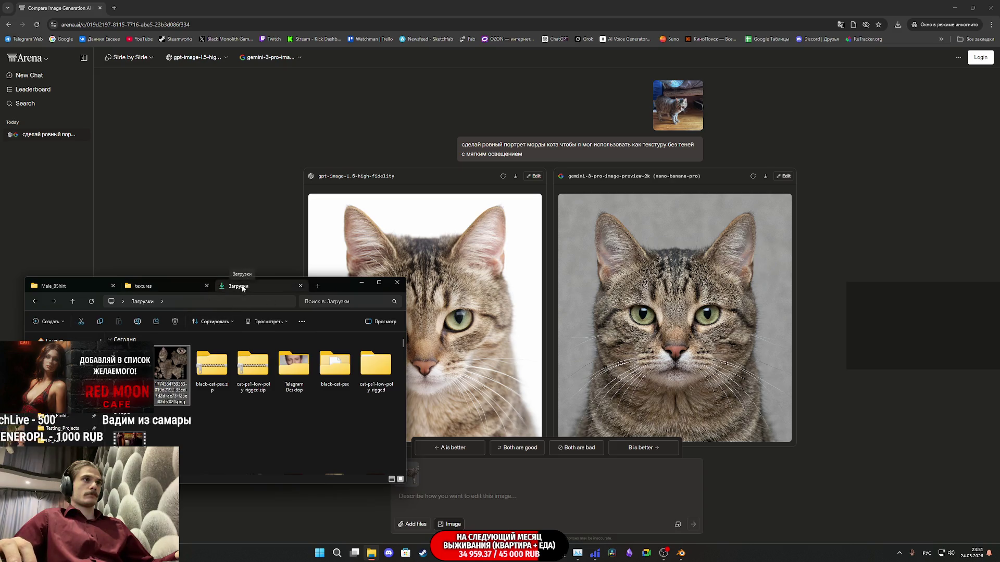
double_click(300, 380)
drag(179, 367, 474, 498)
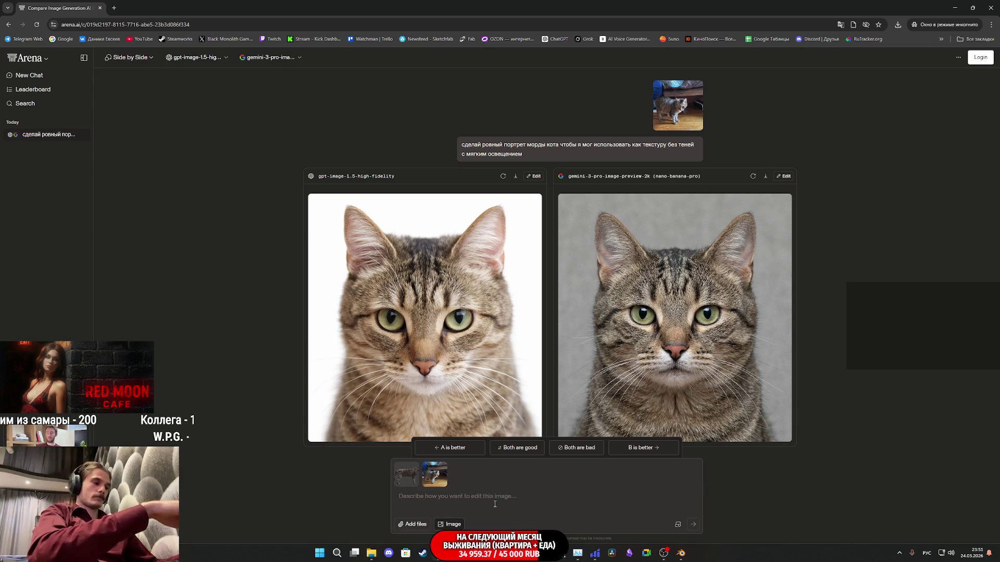
Type the Russian request 'сбоку текстуру как на референсе' for reference-style side texturing and send it
text(наложи)
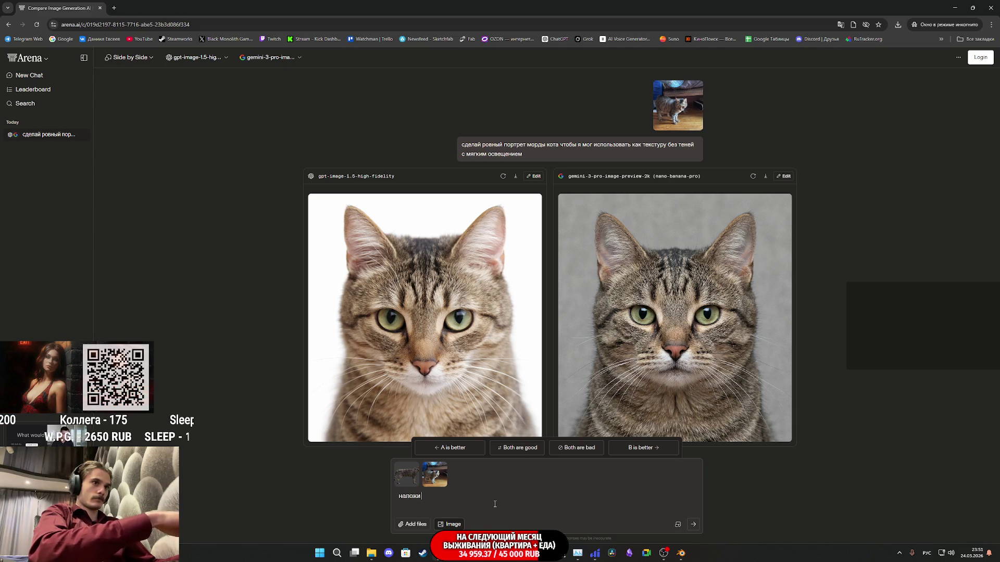
text( на мою)
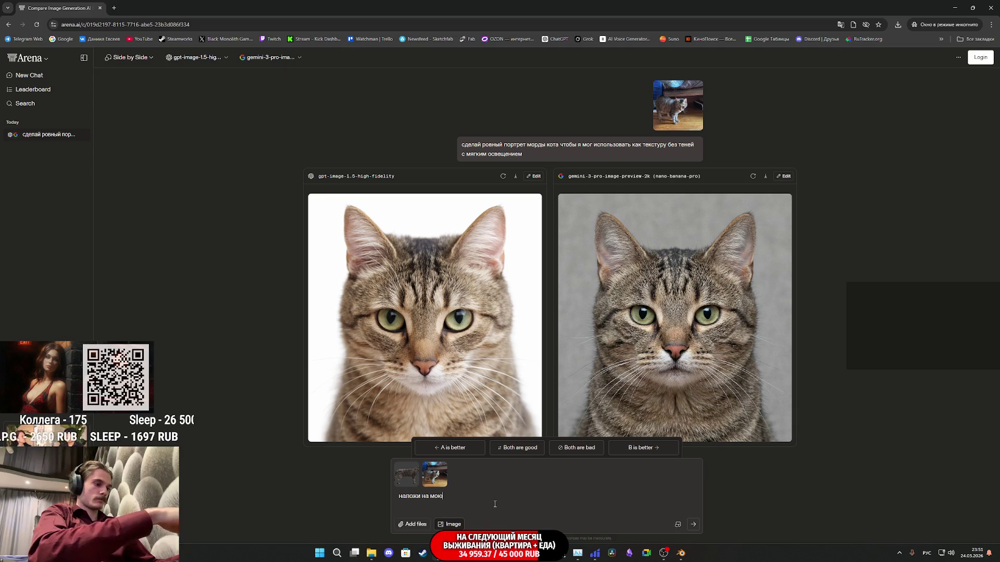
text( зд модель к)
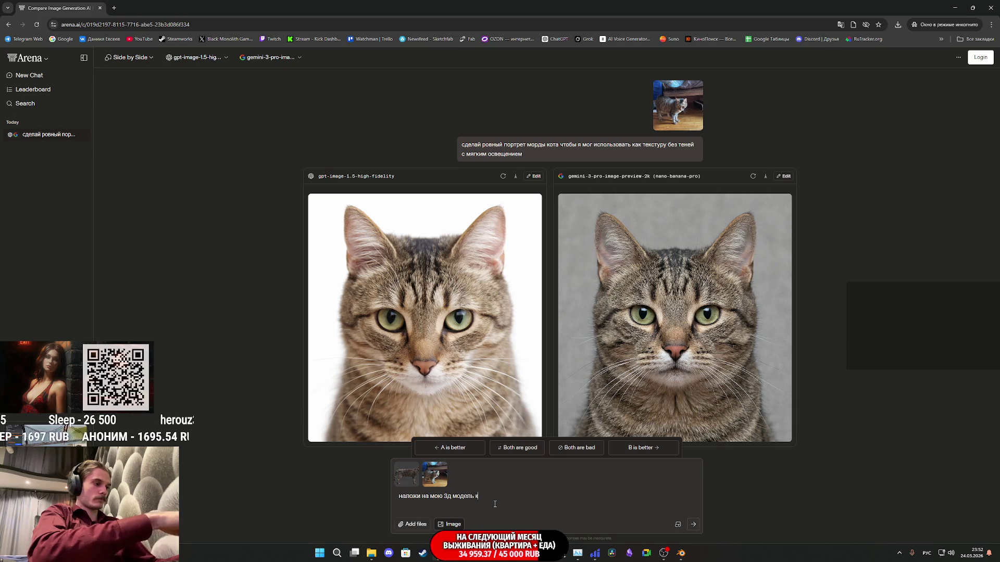
text(ота тек)
key(BackSpace)
key(BackSpace)
key(BackSpace)
text(сбоку текстуру как на референсе)
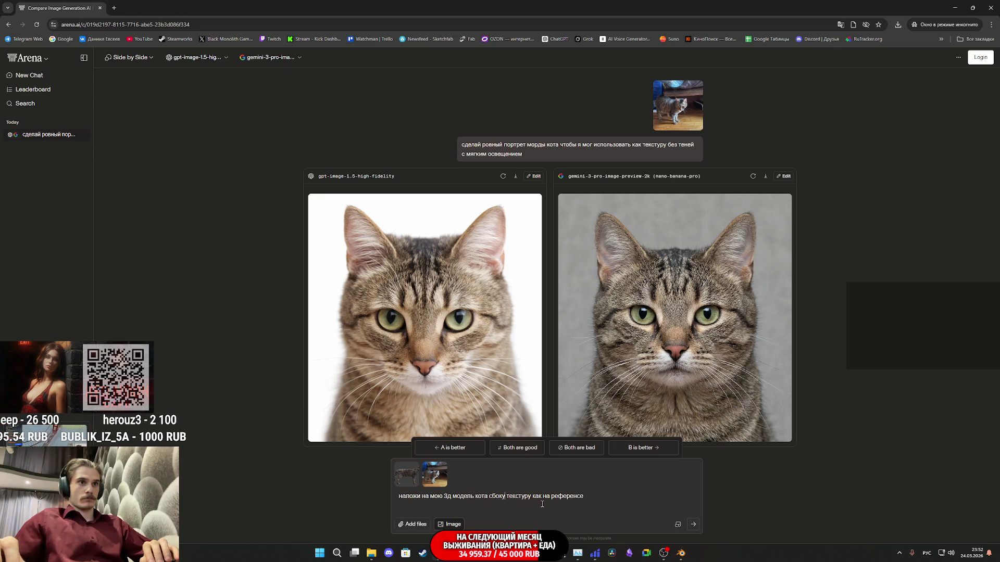
click(693, 525)
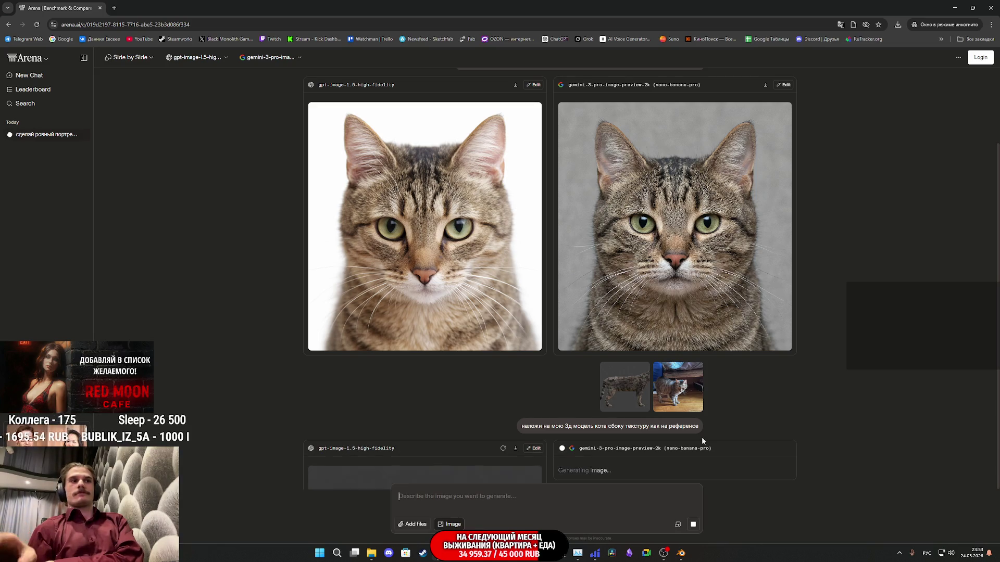
Enlarge the gpt side-view cat result, inspect it, and close the preview
scroll(518, 406, down, 5)
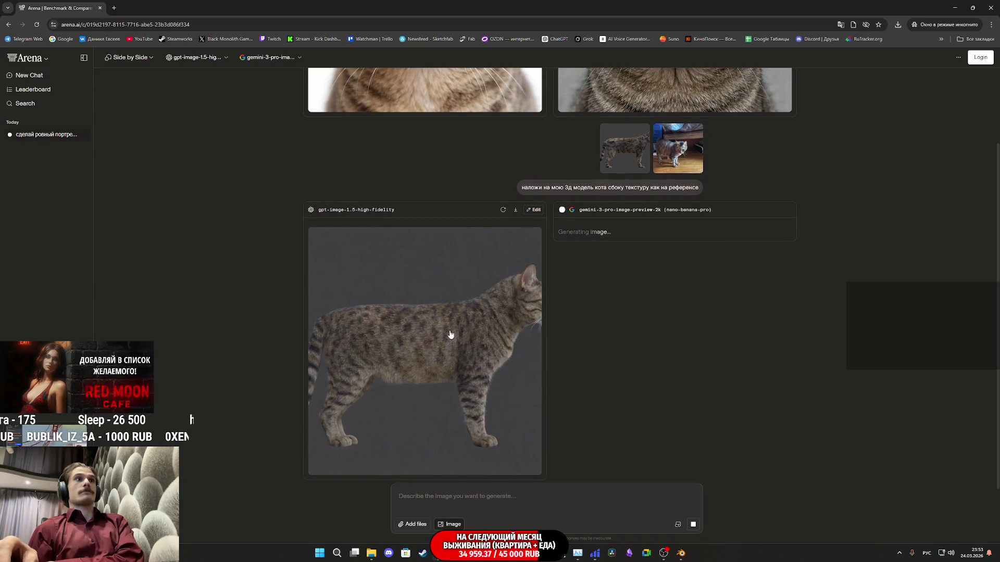
click(450, 334)
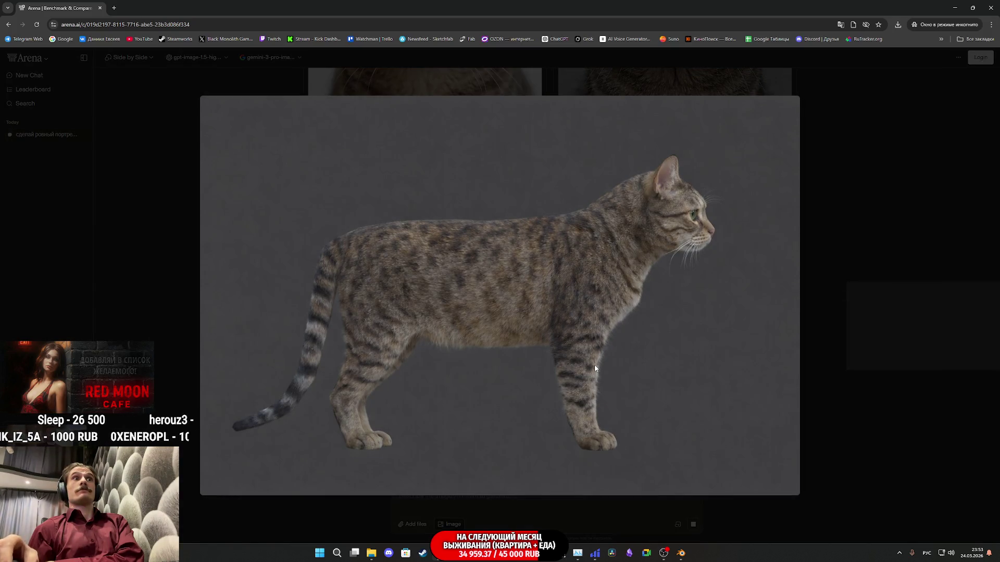
click(821, 323)
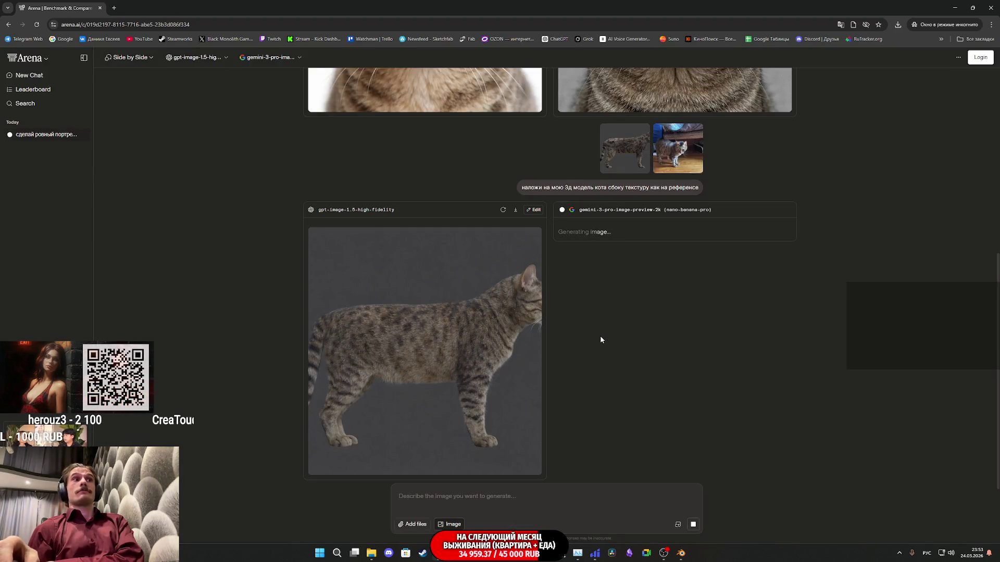
scroll(604, 339, up, 4)
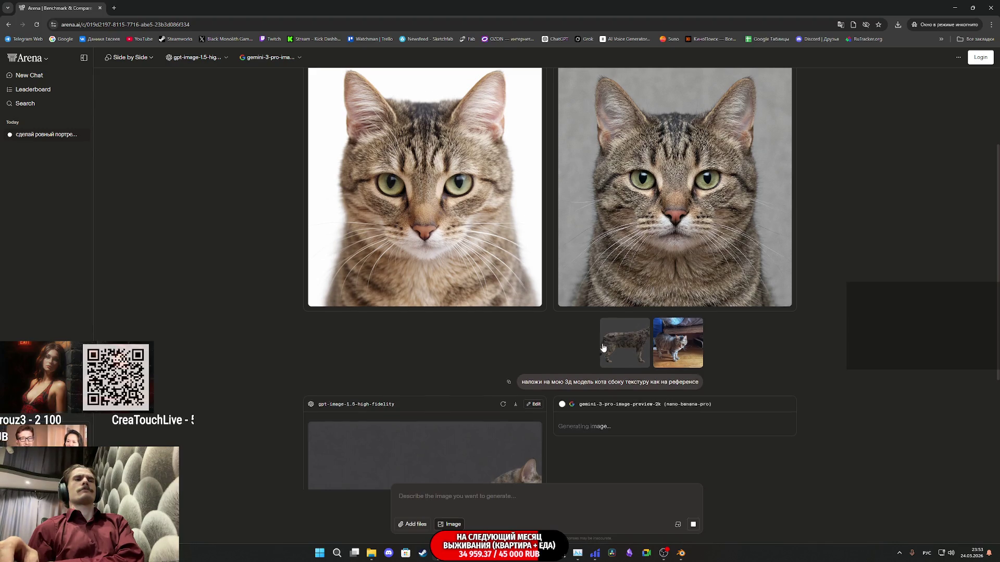
scroll(604, 346, down, 4)
View reference photo IMG_1365.JPG in Photos, close it, and enlarge the Gemini result
mouse_move(371, 552)
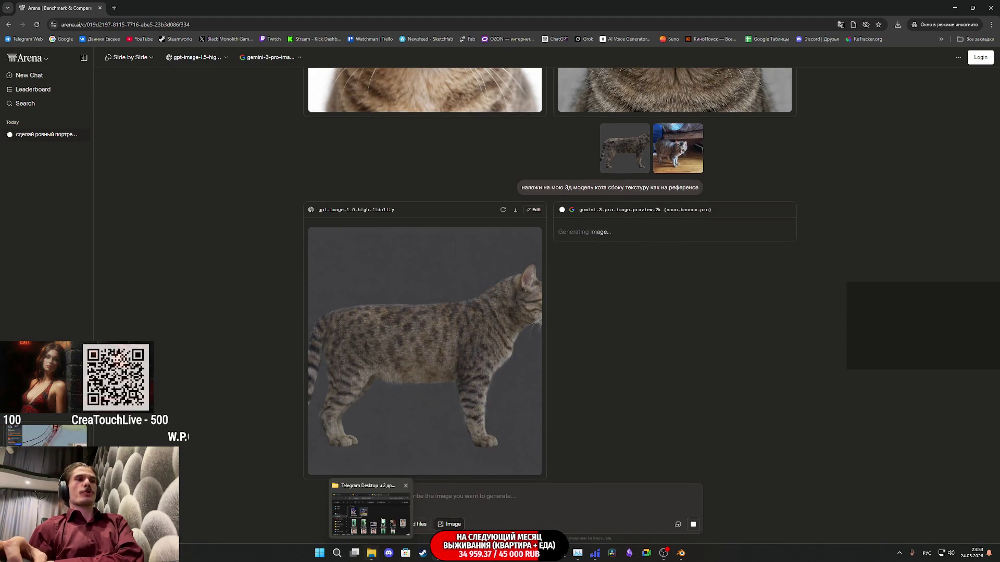
click(383, 508)
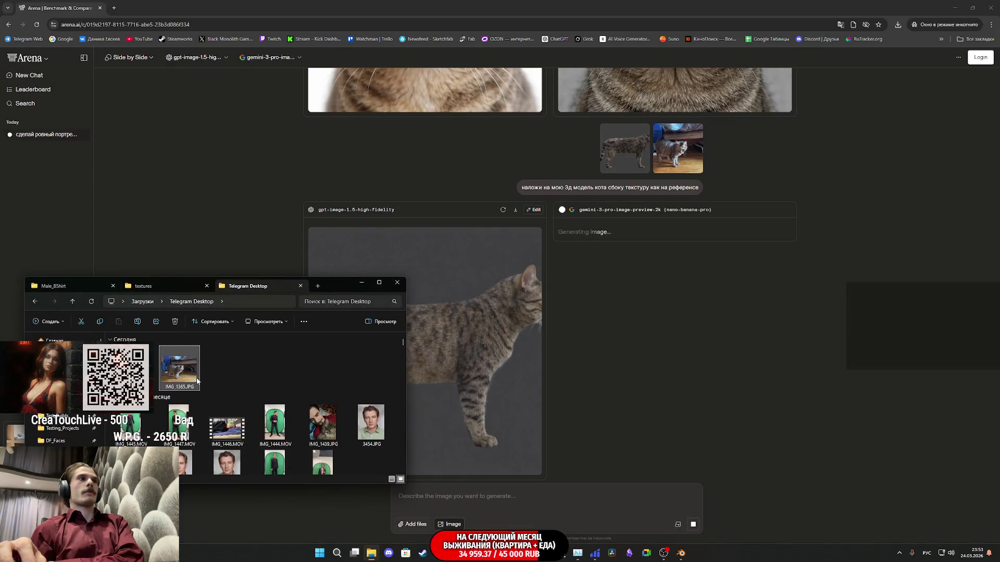
double_click(197, 381)
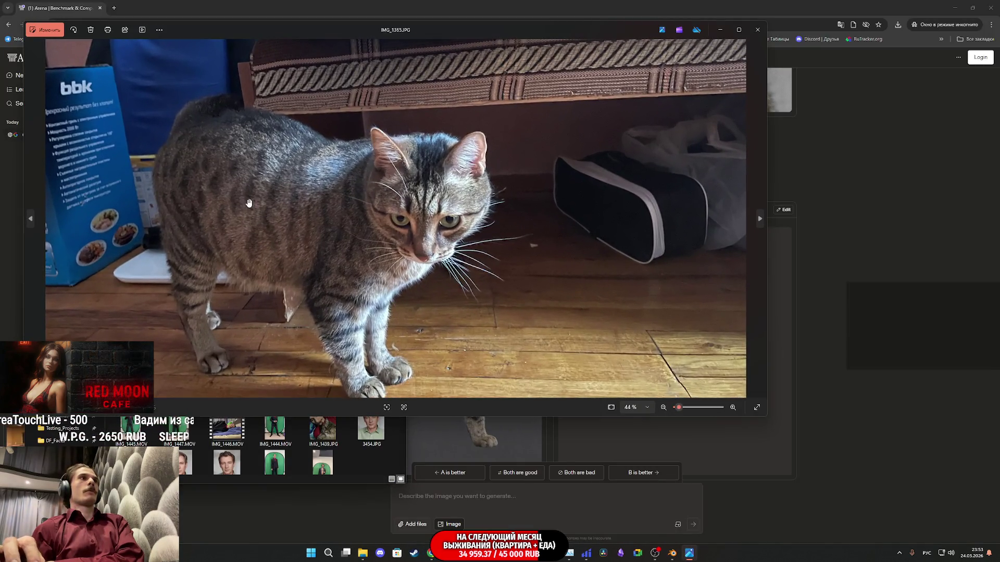
scroll(249, 203, up, 1)
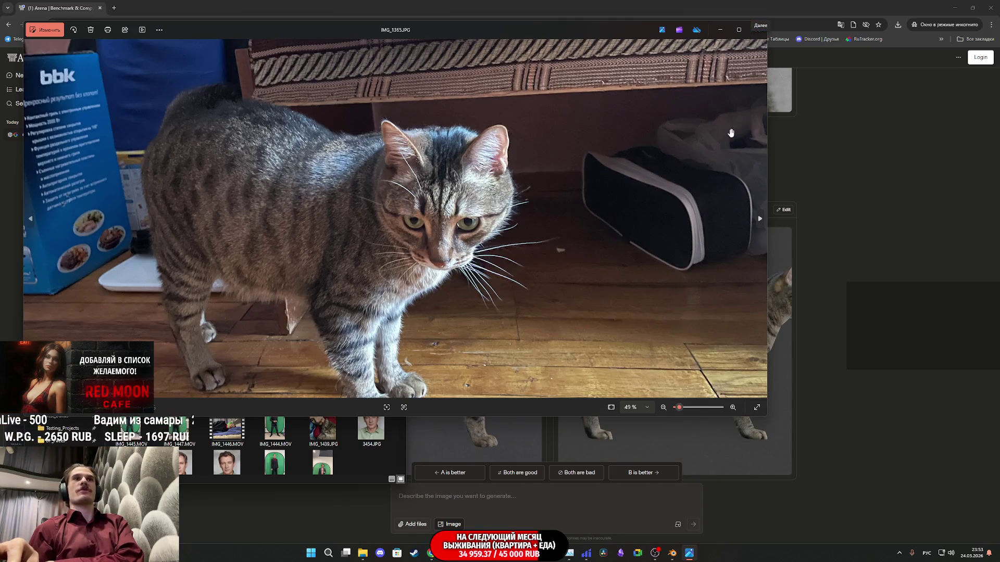
click(760, 30)
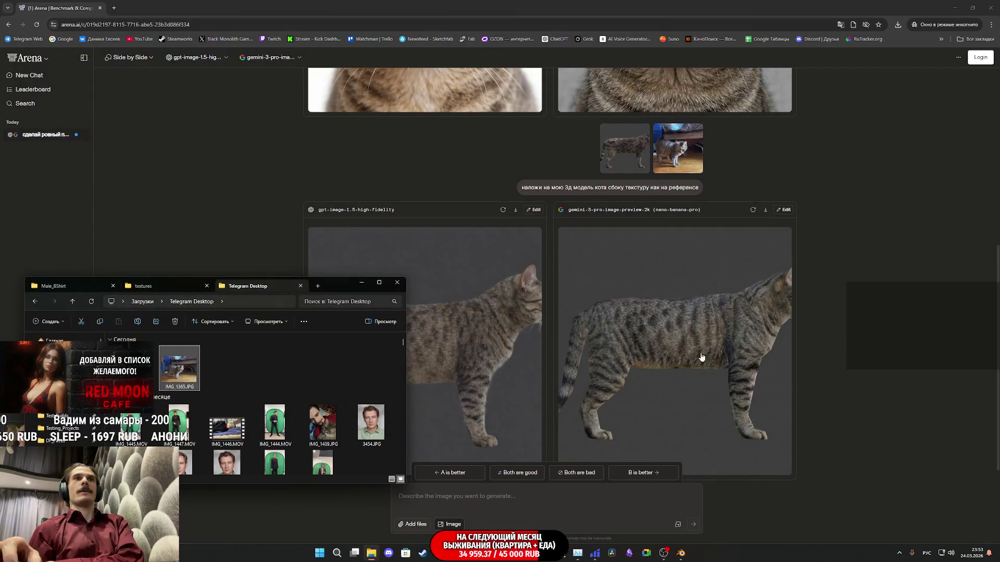
click(702, 358)
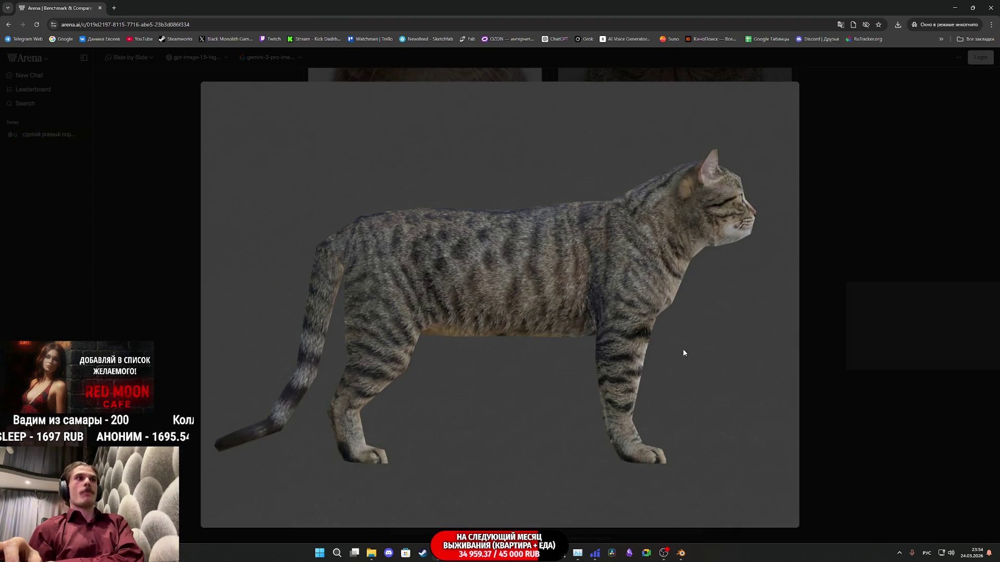
Save the enlarged Gemini tabby cat image as a PNG into the Загрузки folder
right_click(594, 325)
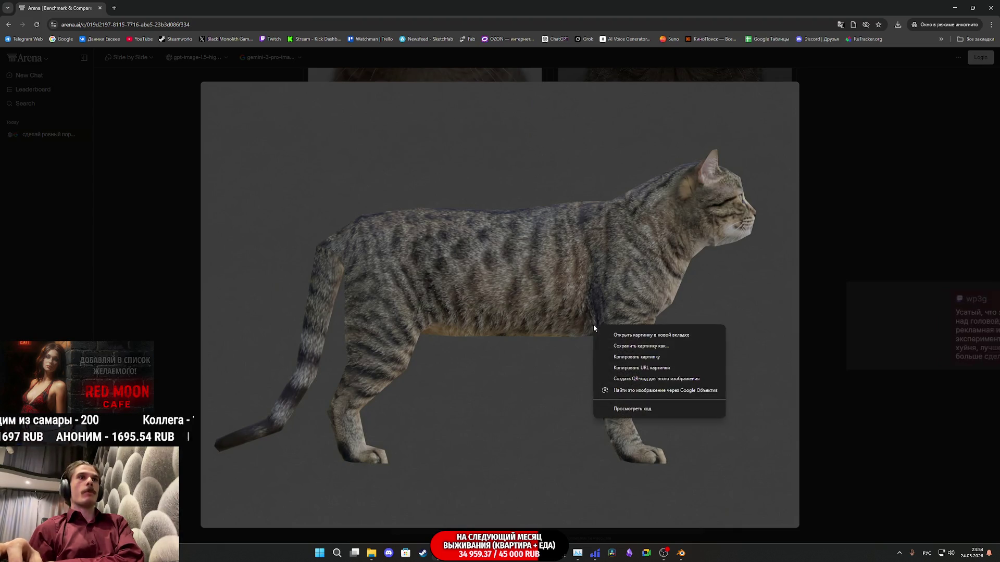
click(643, 348)
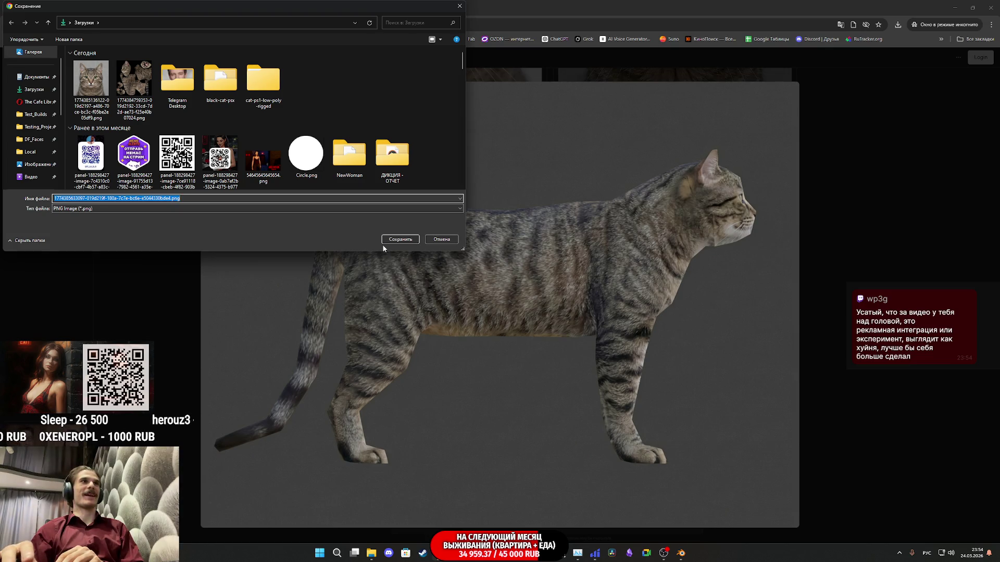
click(390, 241)
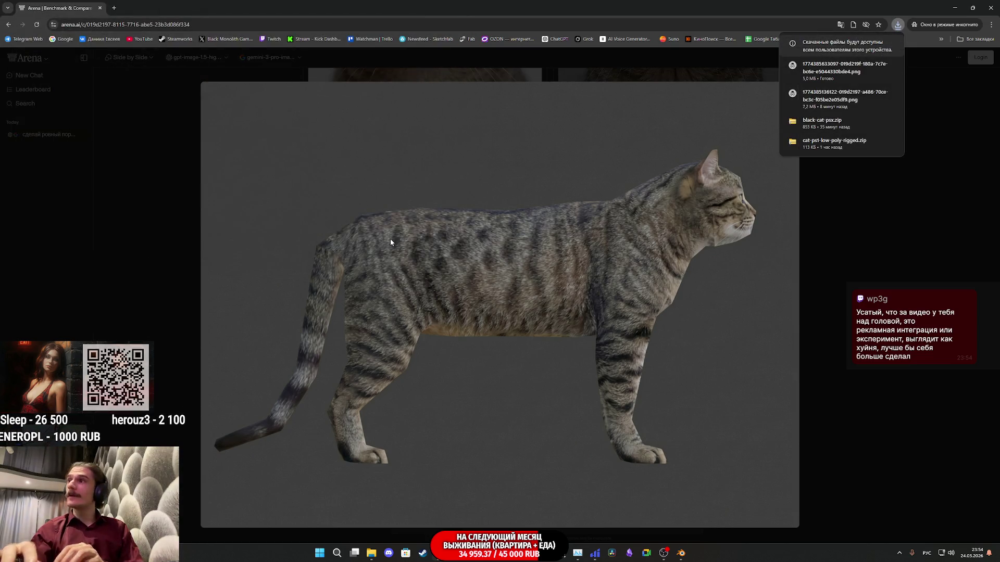
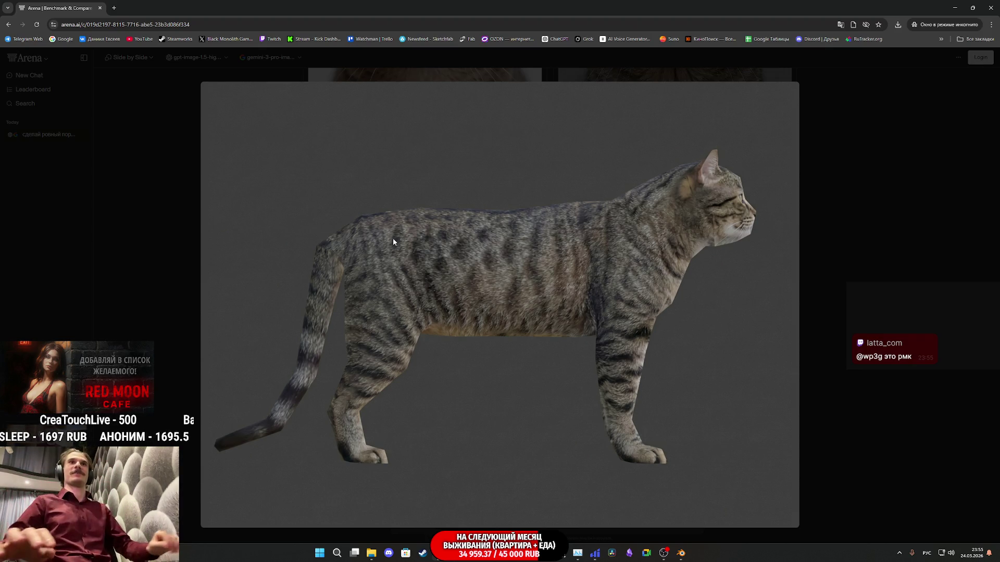
Close the enlarged cat picture in Arena and go back to the Substance Painter cat project
click(821, 276)
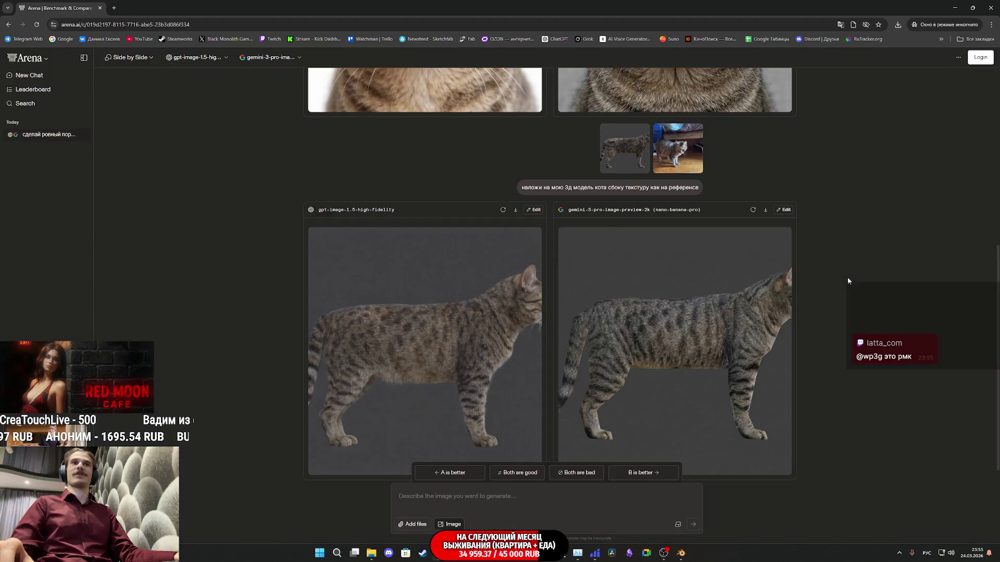
click(524, 553)
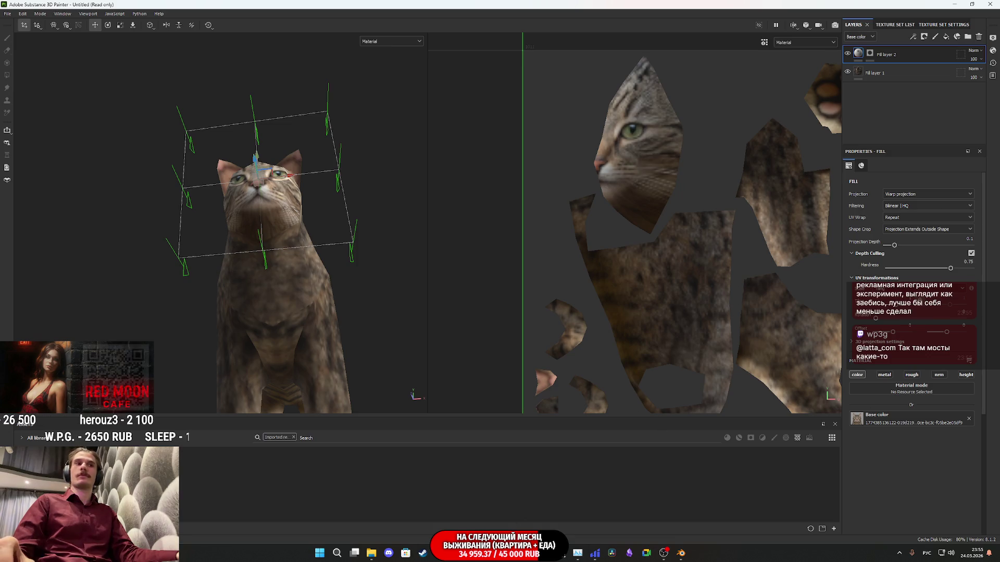
Drag the cat PNG from the Загрузки folder into Substance Painter
mouse_move(440, 553)
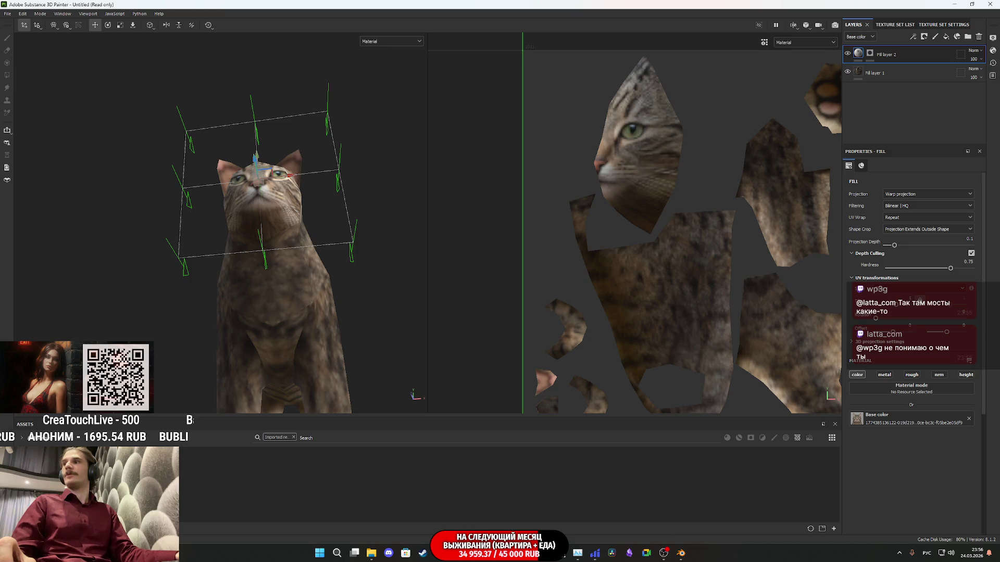
click(372, 553)
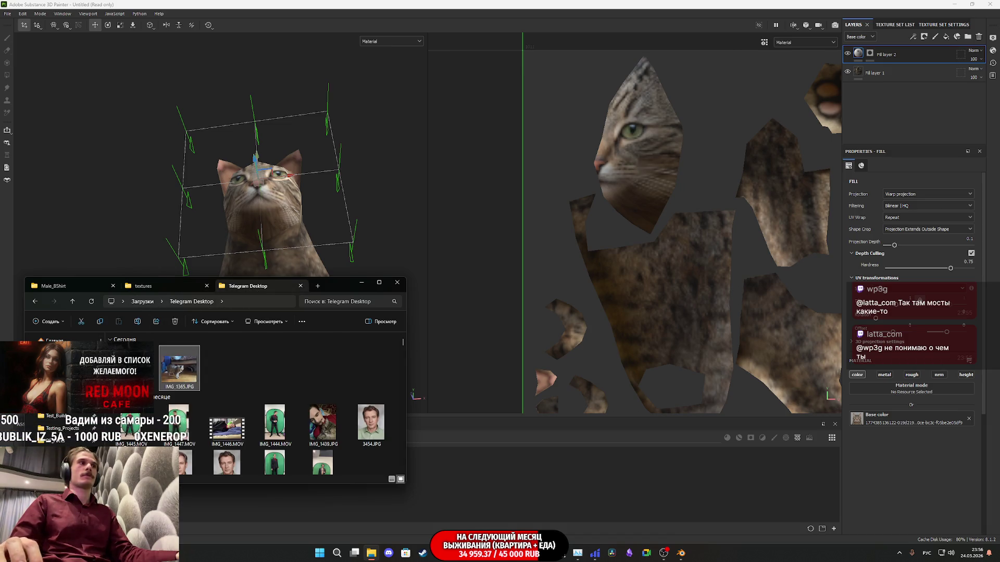
click(142, 302)
drag(170, 366, 500, 485)
Import the cat photo as a texture into project 'Untitled' and add a new fill layer
click(597, 197)
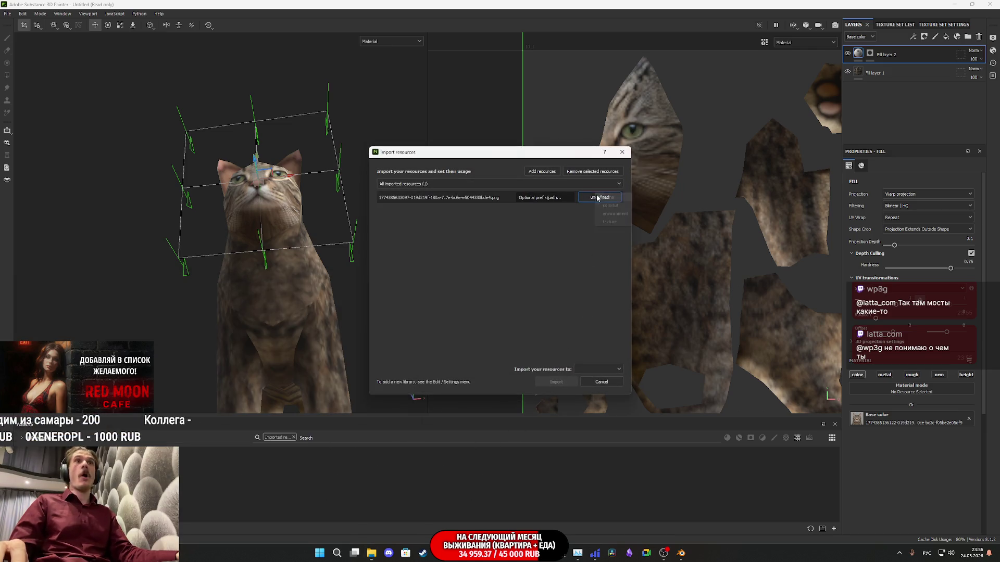
click(609, 221)
click(603, 369)
click(597, 388)
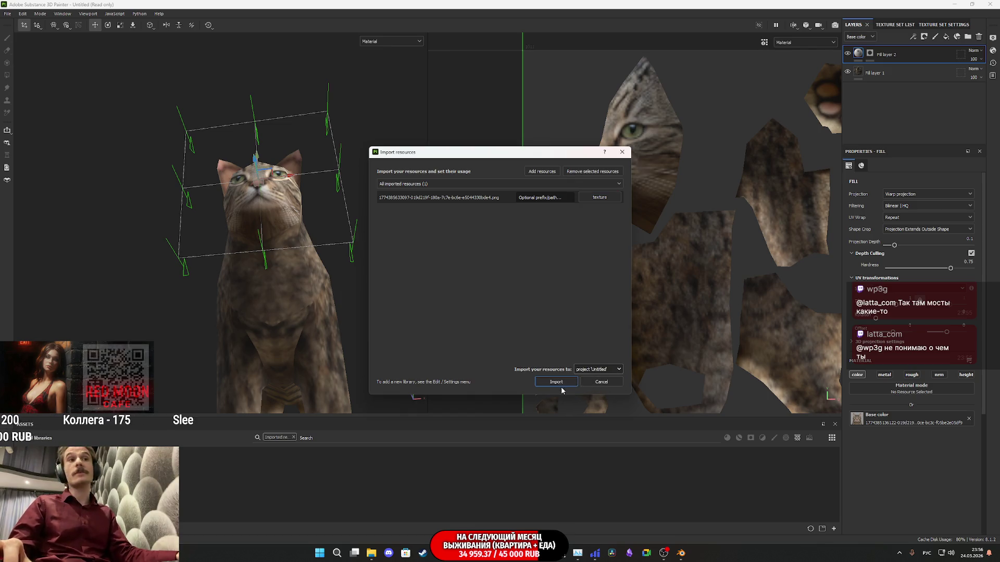
click(561, 384)
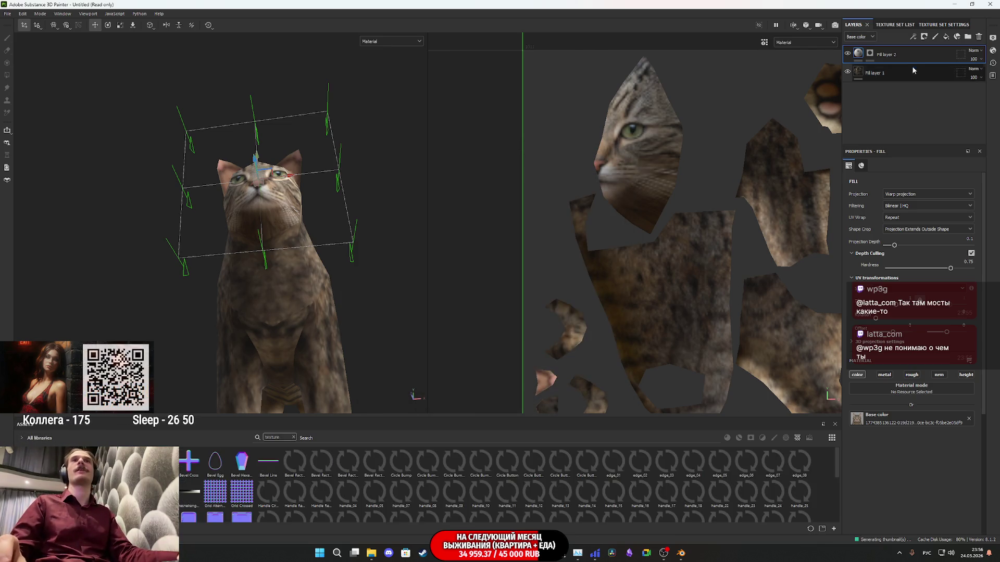
click(946, 36)
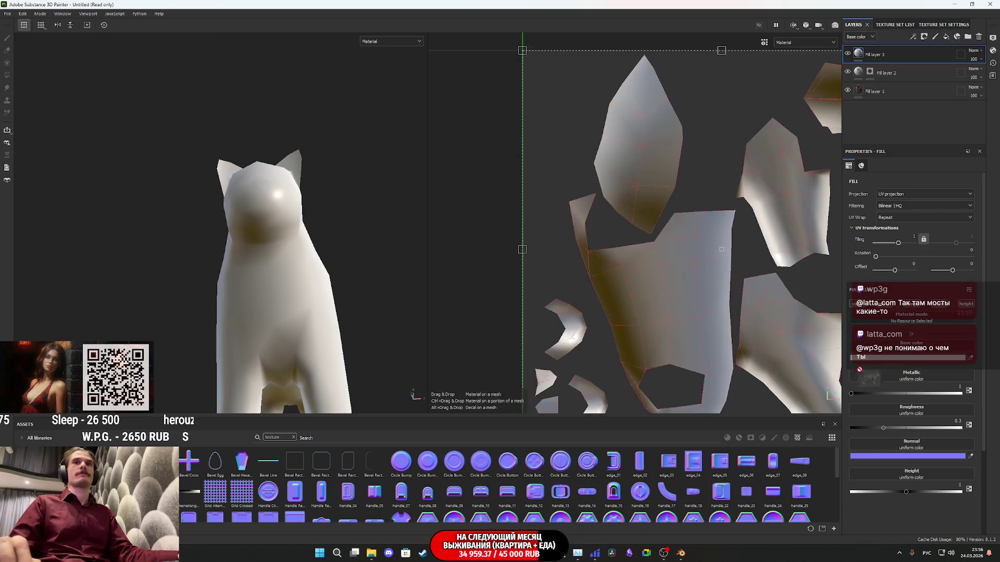
Use the cat photo as the fill layer's base color with Warp projection
drag(842, 383, 911, 349)
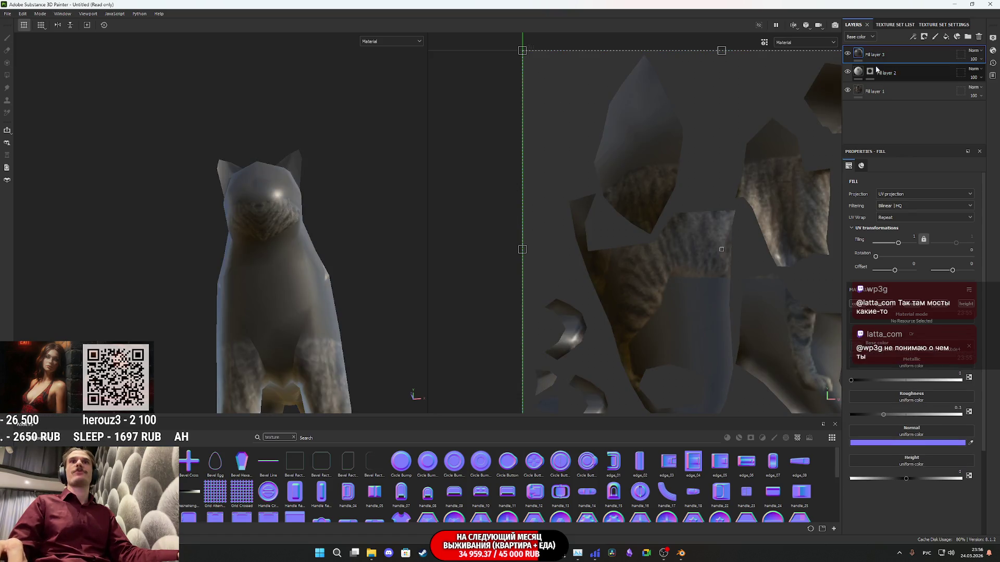
click(900, 194)
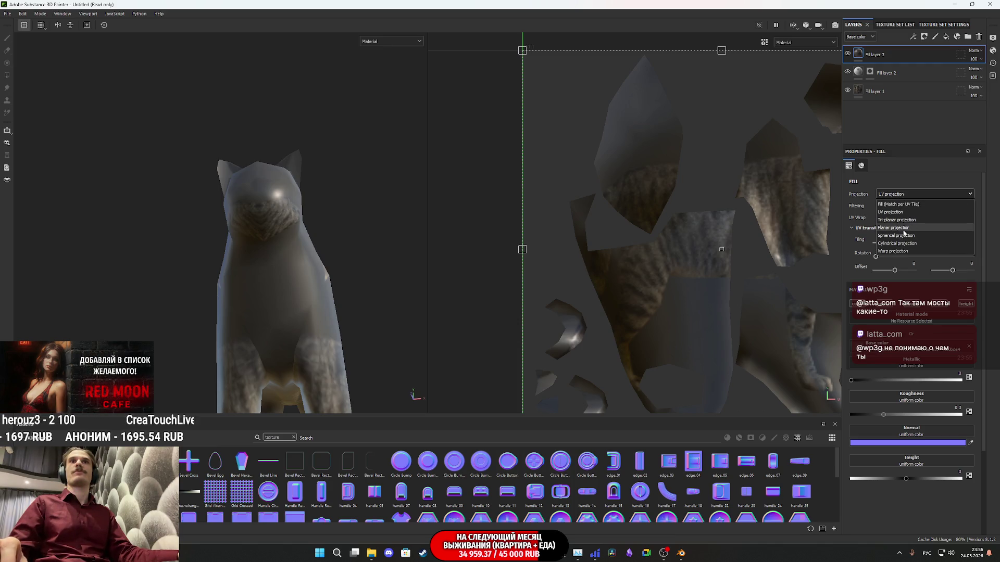
click(896, 252)
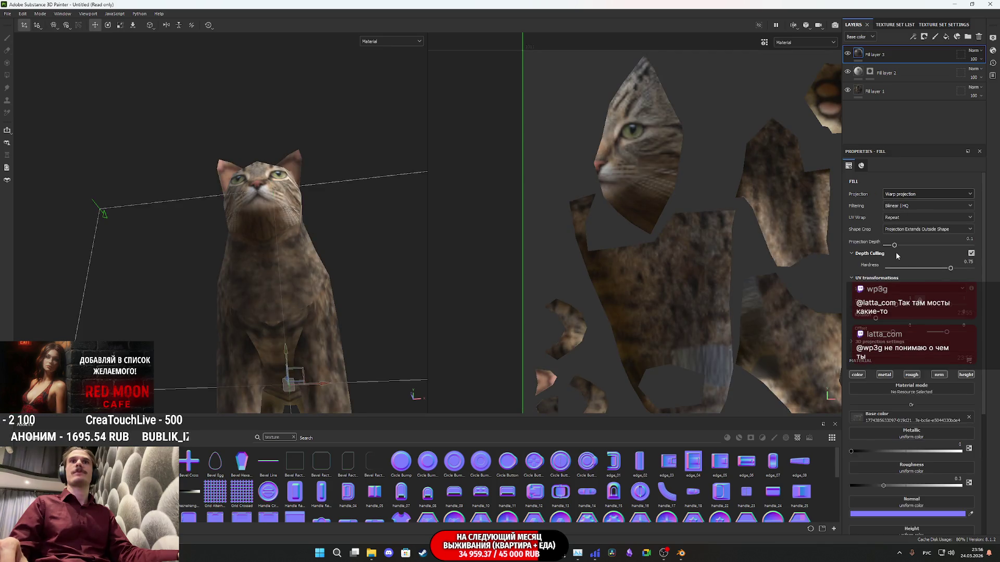
Rotate the projection box to face the cat's side and show its 3D projection settings
alt+drag(312, 267, 420, 341)
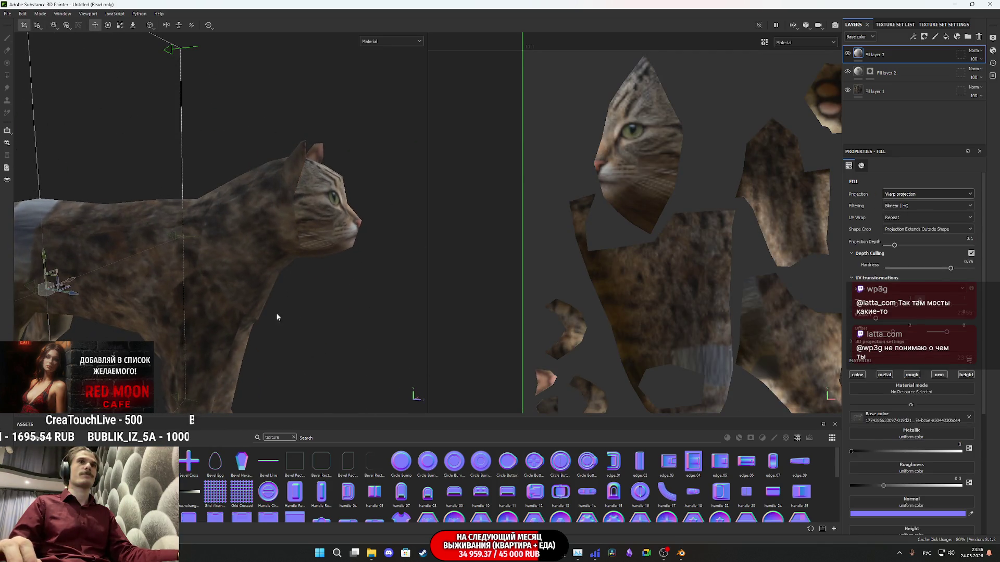
scroll(291, 325, down, 3)
alt+drag(291, 325, 182, 307)
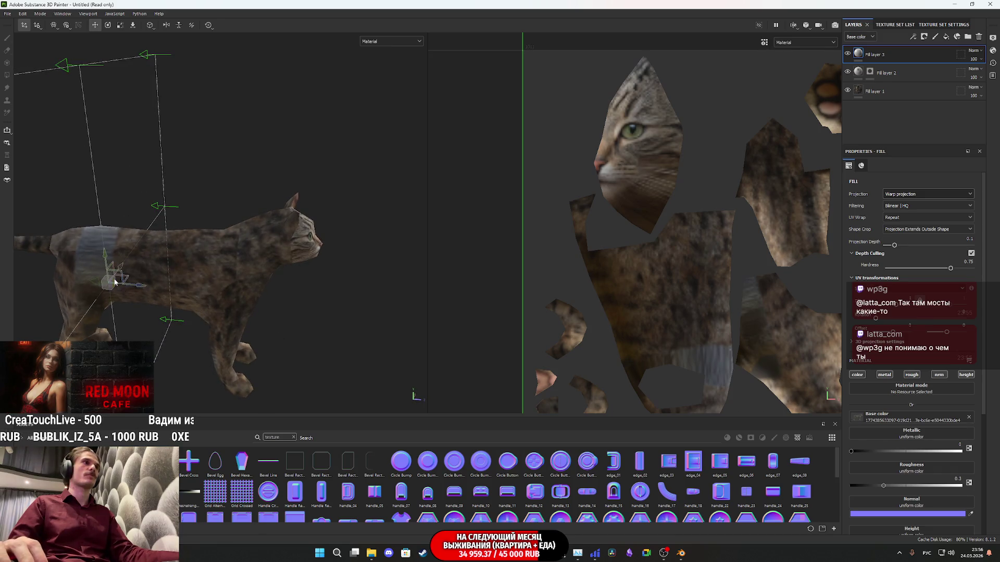
key(e)
drag(107, 304, 51, 305)
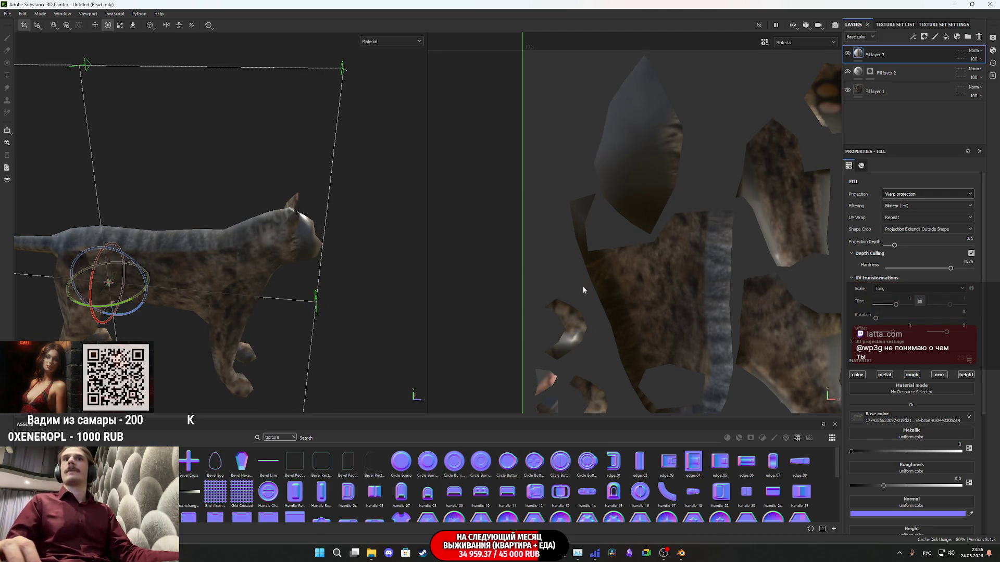
click(852, 341)
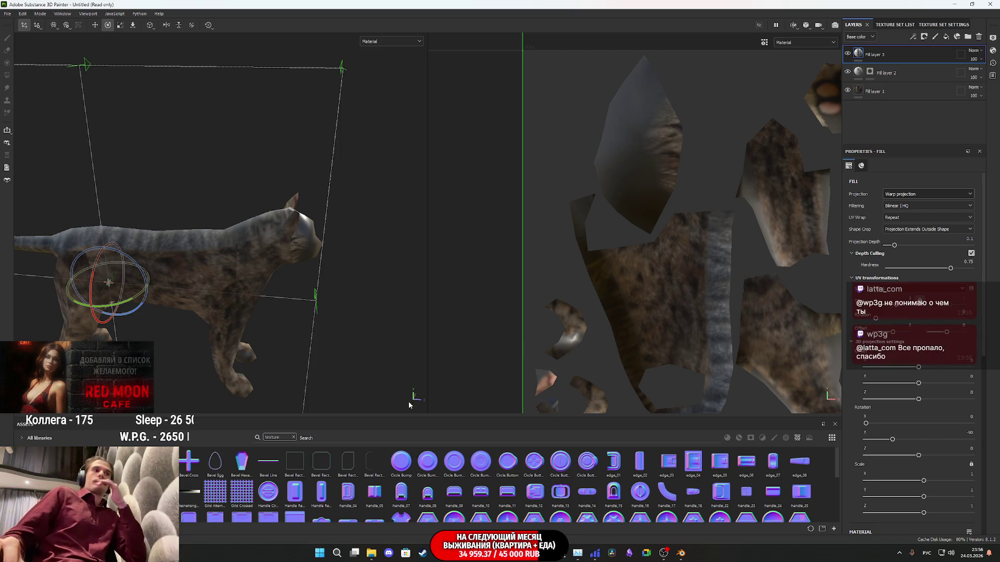
mouse_move(432, 461)
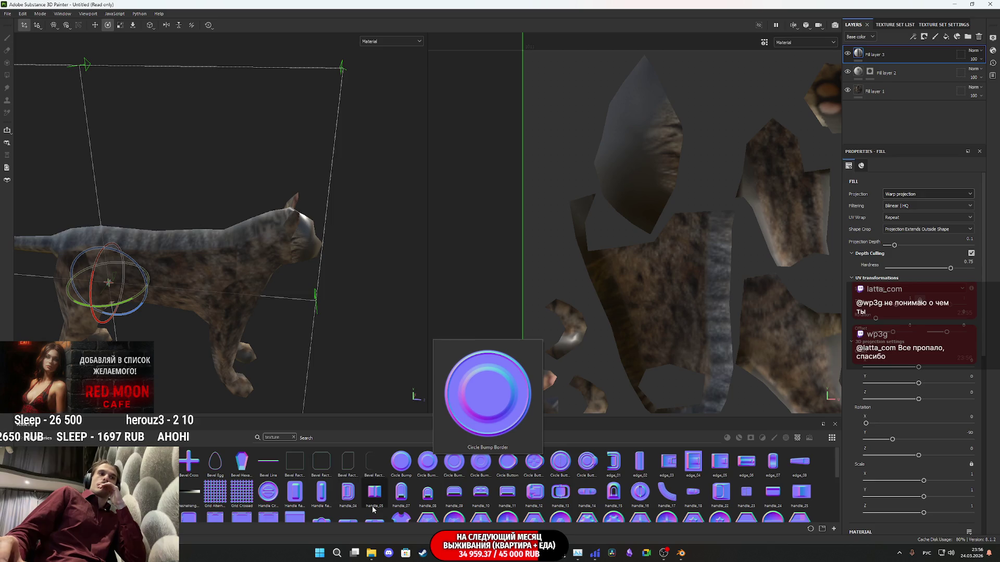
Open the original cat photo from Загрузки to compare, then close it
mouse_move(371, 552)
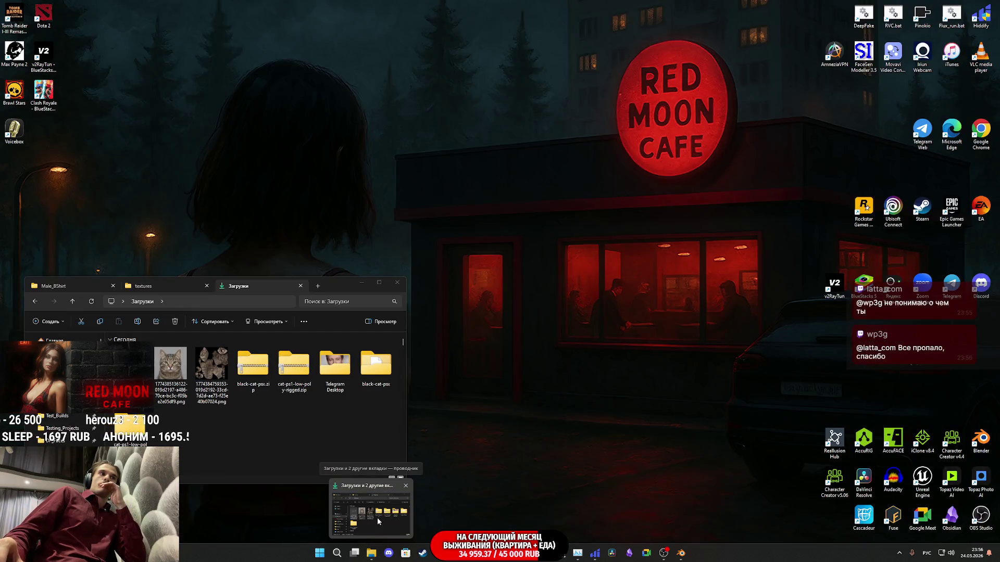
click(377, 518)
double_click(169, 375)
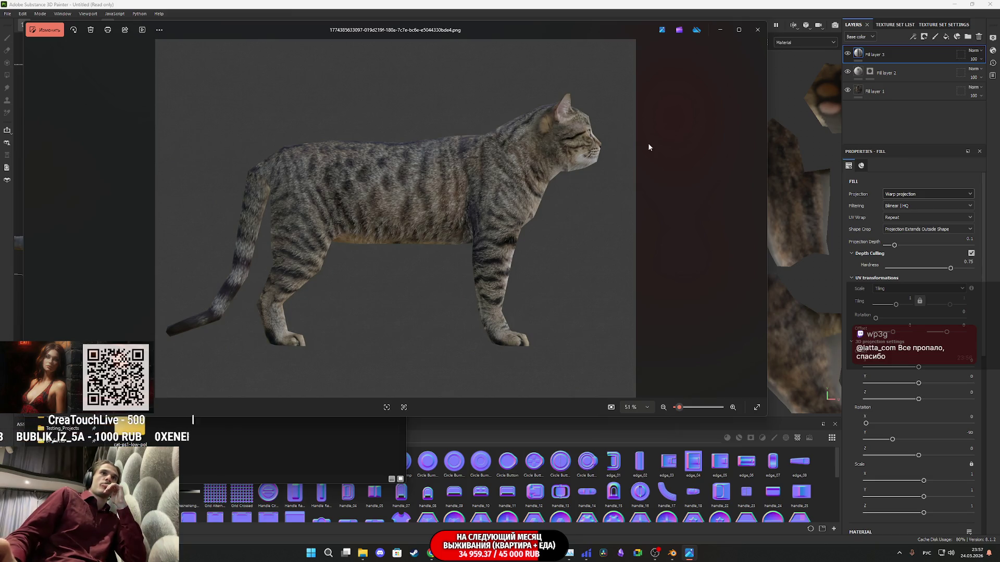
click(757, 30)
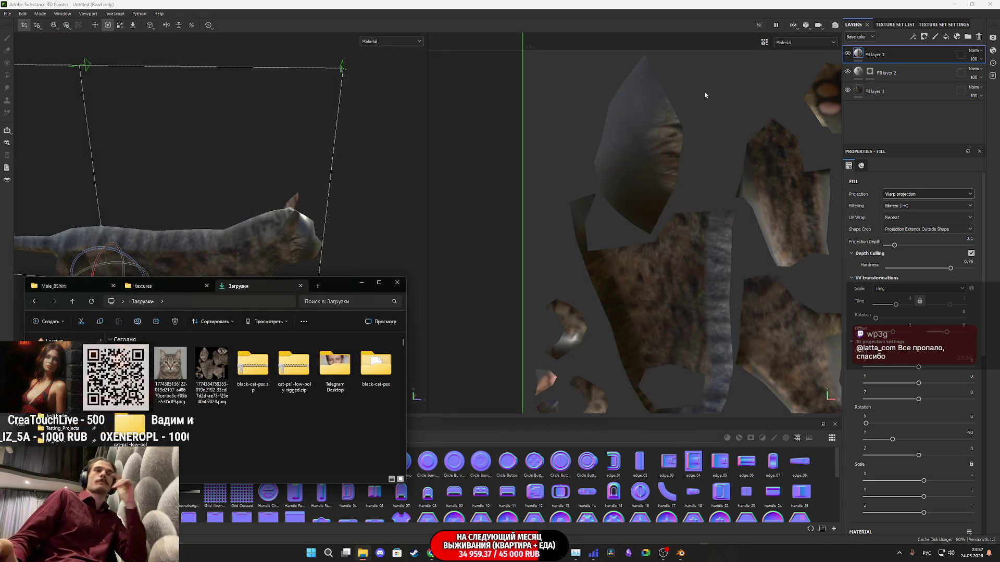
scroll(332, 227, down, 2)
click(362, 282)
Slide the projected photo along the cat's body with the move gizmo
alt+drag(349, 284, 273, 262)
mouse_move(347, 51)
alt+mouse_down()
mouse_move(216, 243)
mouse_move(230, 256)
mouse_move(417, 225)
alt+mouse_up()
key(w)
scroll(247, 246, up, 2)
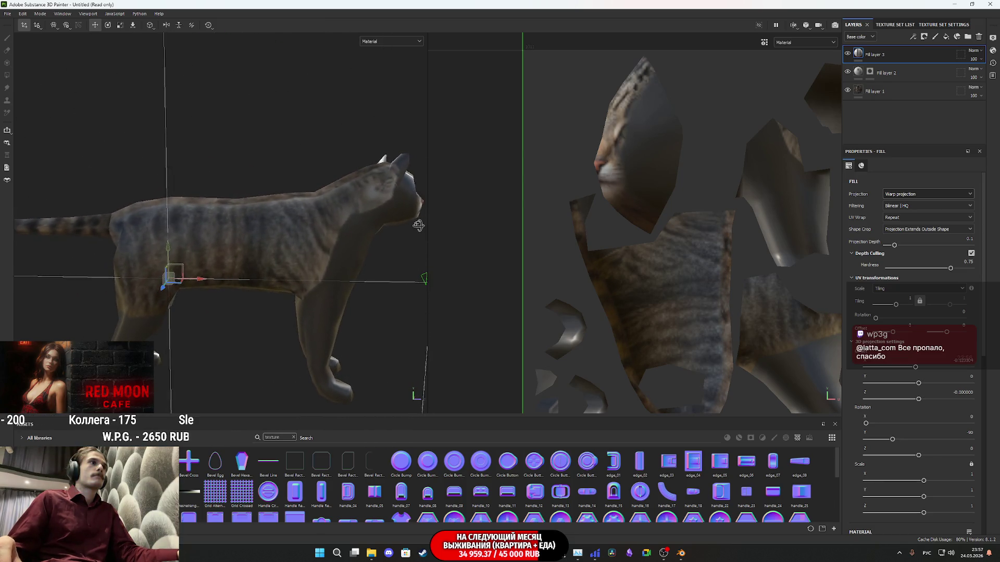
scroll(278, 276, down, 5)
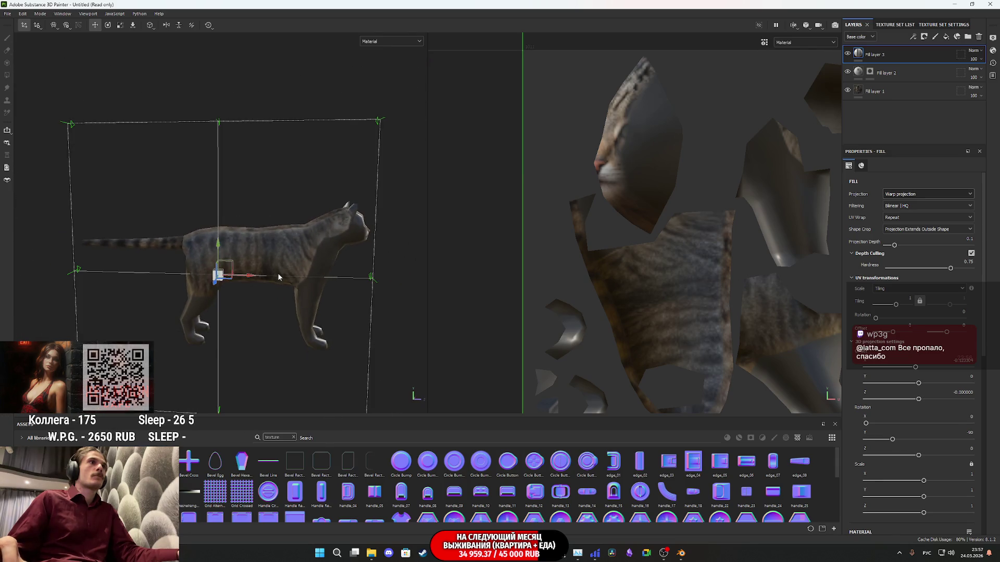
scroll(278, 276, up, 1)
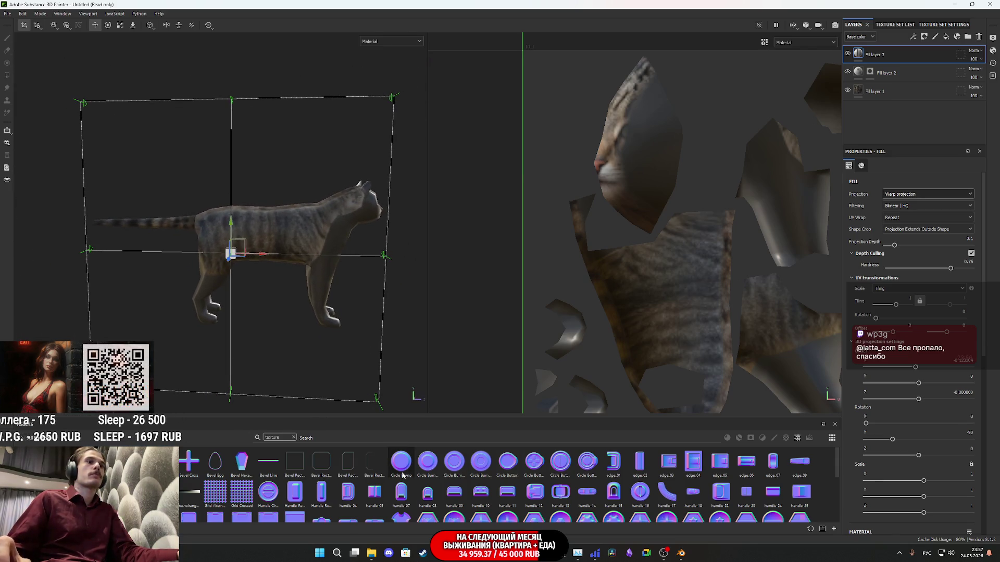
mouse_move(371, 552)
mouse_move(380, 513)
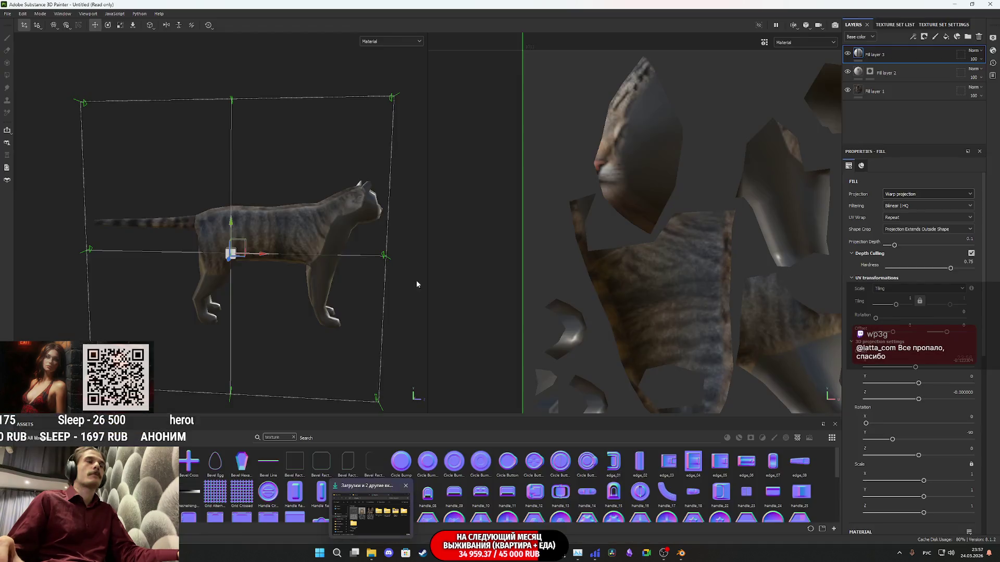
alt+drag(416, 280, 364, 273)
click(382, 42)
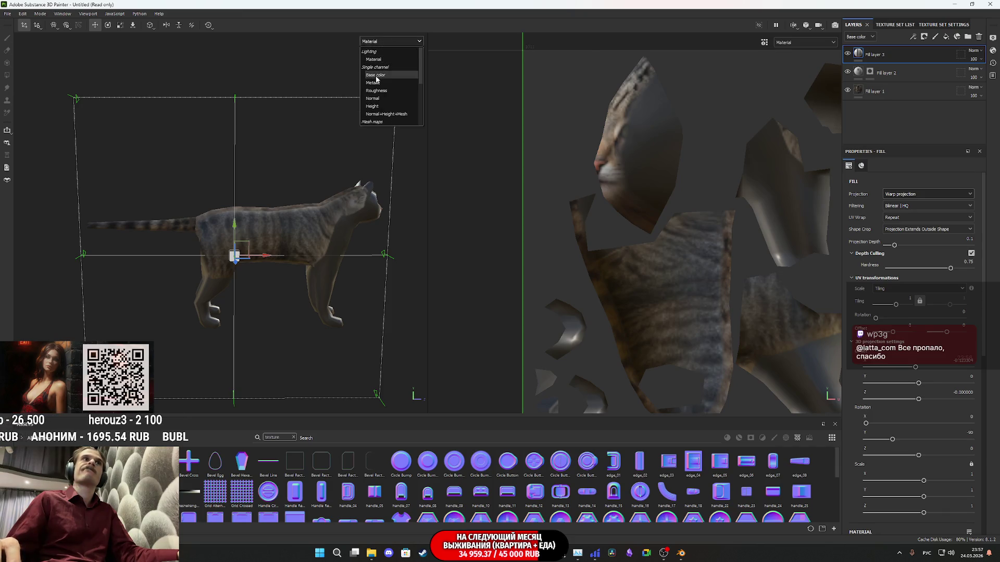
Show only base color in the viewport and lower the projection box on the cat
click(375, 77)
scroll(287, 252, up, 3)
mouse_move(274, 274)
alt+mouse_down()
mouse_move(361, 268)
mouse_move(307, 282)
alt+mouse_up()
mouse_move(234, 237)
mouse_down()
mouse_move(243, 284)
mouse_move(249, 265)
mouse_move(262, 281)
mouse_move(305, 272)
mouse_move(257, 284)
mouse_move(290, 278)
mouse_move(373, 333)
mouse_move(533, 311)
mouse_move(293, 304)
mouse_move(415, 290)
mouse_move(271, 281)
mouse_move(283, 305)
mouse_move(292, 295)
mouse_move(226, 276)
mouse_move(338, 276)
mouse_up()
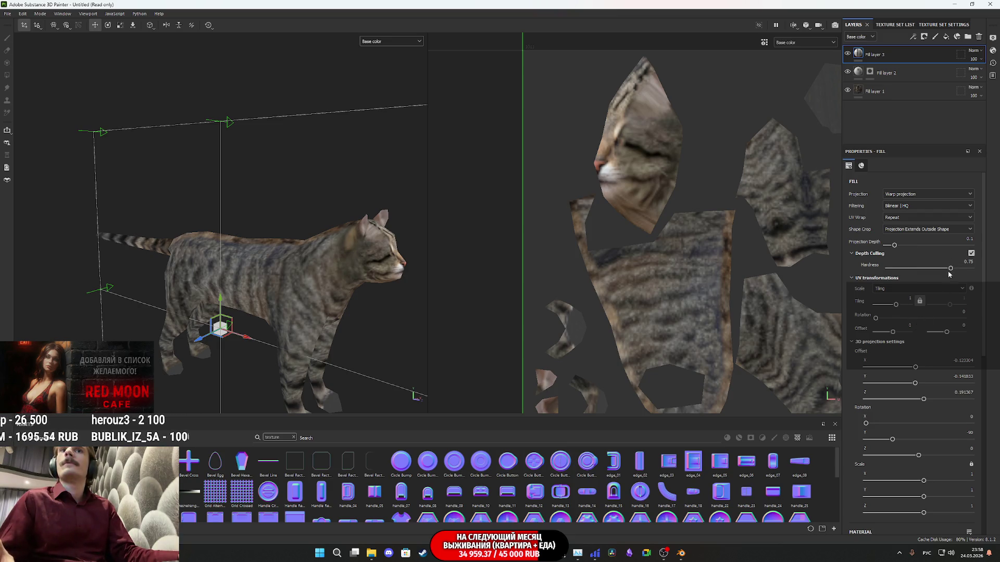
Soften depth culling hardness, increase projection depth, and scale the box to about 0.81 on Y
mouse_move(948, 269)
mouse_down()
mouse_move(924, 266)
mouse_move(948, 266)
mouse_up()
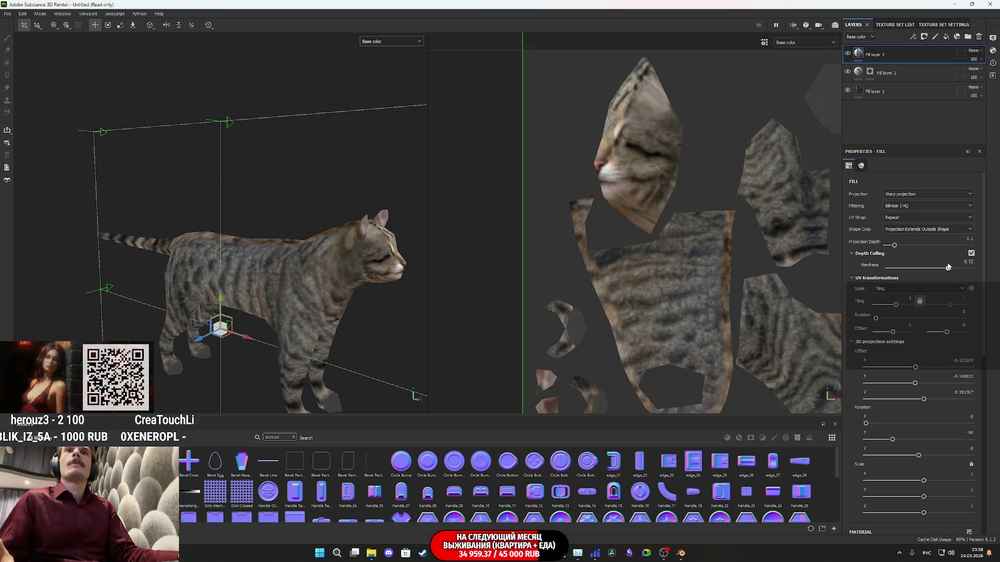
drag(894, 246, 901, 245)
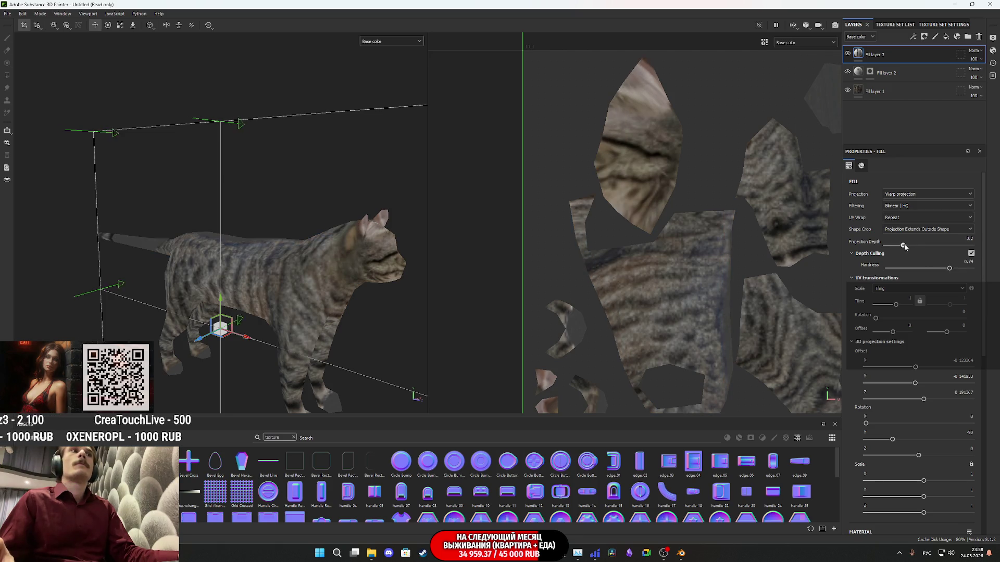
mouse_move(375, 291)
alt+mouse_down()
mouse_move(405, 303)
mouse_move(270, 310)
mouse_move(180, 233)
mouse_move(200, 146)
mouse_move(208, 199)
mouse_move(221, 190)
mouse_move(224, 204)
alt+mouse_up()
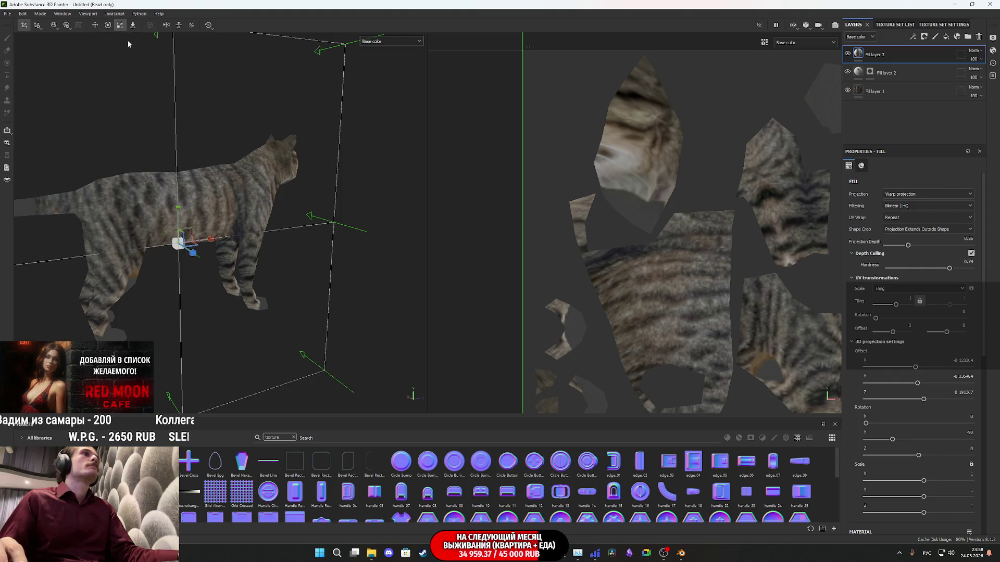
mouse_move(178, 210)
mouse_down()
mouse_move(191, 248)
mouse_move(218, 235)
mouse_move(212, 243)
mouse_move(323, 351)
mouse_move(416, 326)
mouse_move(426, 343)
mouse_move(386, 295)
mouse_move(323, 350)
mouse_move(364, 316)
mouse_move(255, 144)
mouse_move(218, 262)
mouse_move(329, 293)
mouse_move(413, 297)
mouse_move(449, 268)
mouse_move(421, 192)
mouse_move(313, 234)
mouse_move(275, 276)
mouse_move(268, 310)
mouse_move(331, 342)
mouse_move(290, 308)
mouse_up()
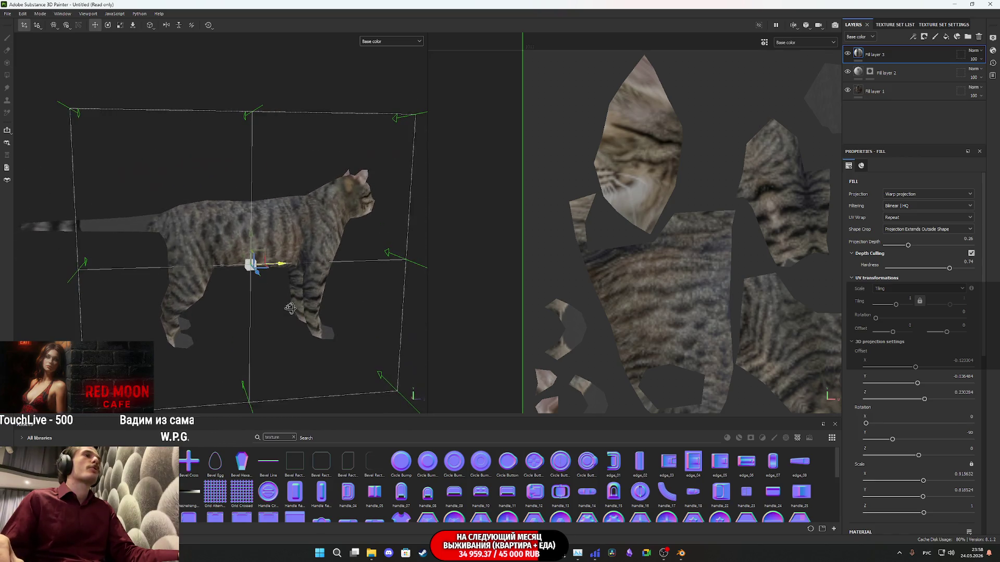
right_click(857, 50)
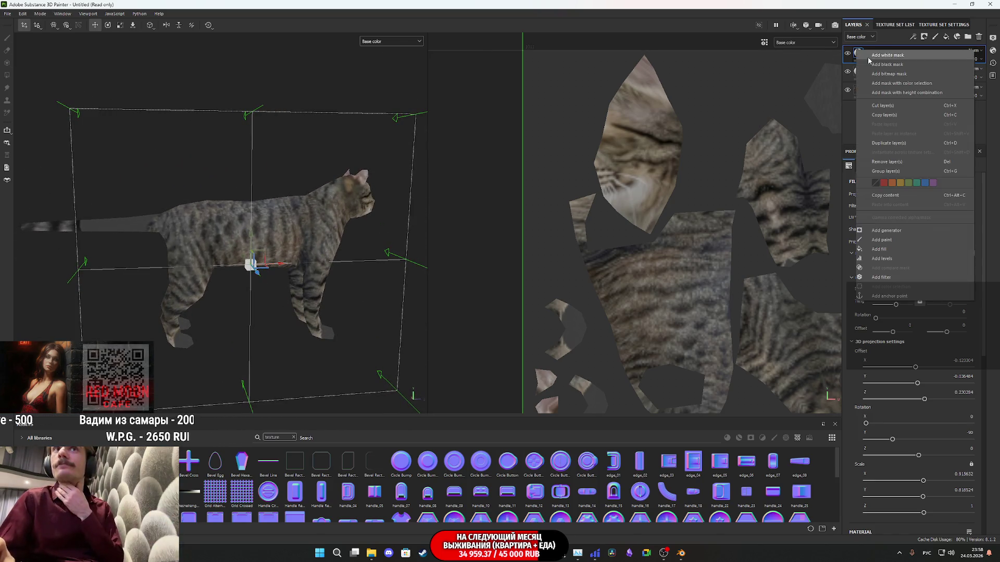
Add a black mask to Fill layer 3 and polygon-fill the belly, back, shoulder and hind leg
click(890, 64)
key(4)
middle_drag(677, 262, 697, 208)
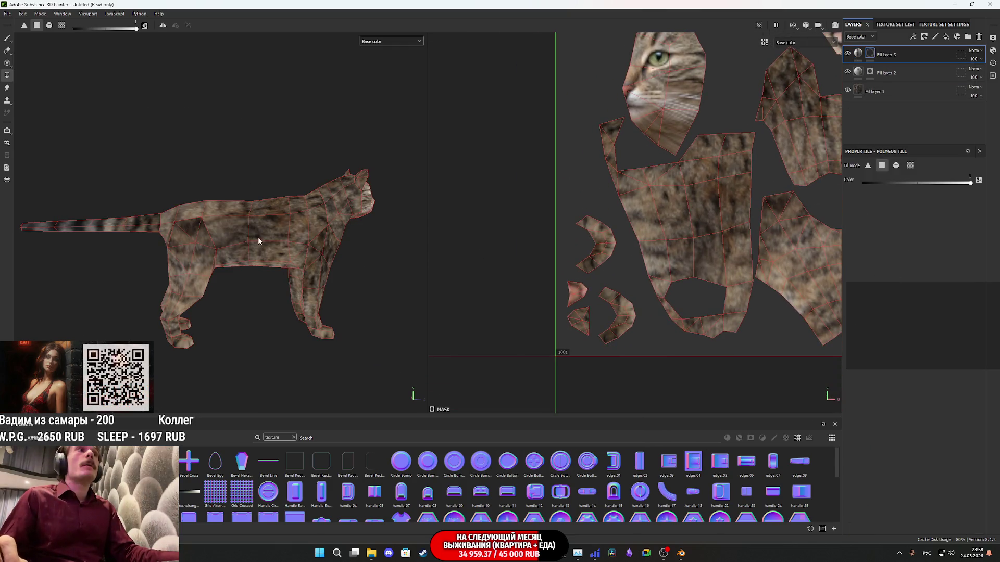
click(264, 254)
alt+drag(235, 234, 261, 263)
mouse_move(226, 223)
mouse_down()
mouse_move(202, 186)
mouse_move(209, 195)
mouse_up()
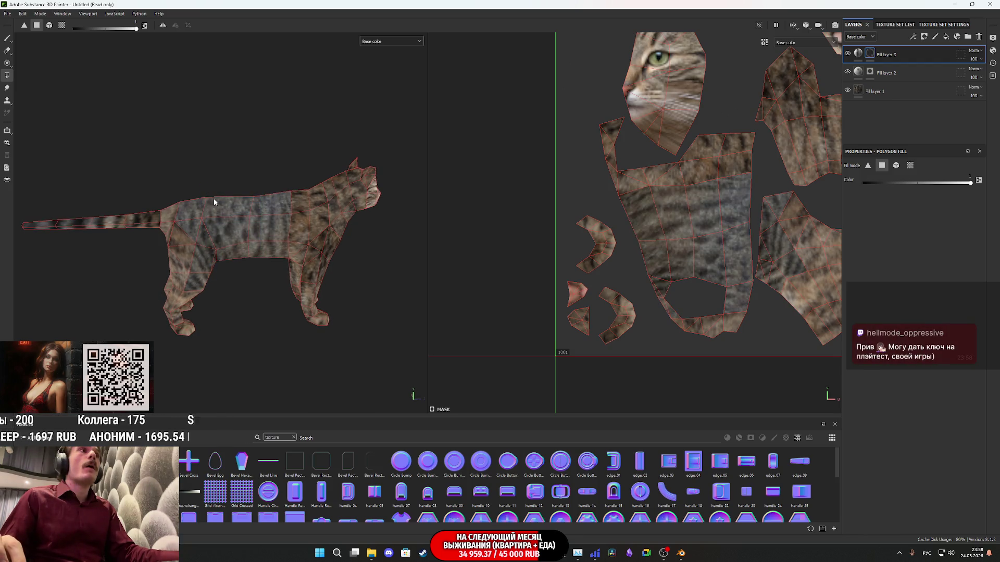
drag(681, 307, 655, 282)
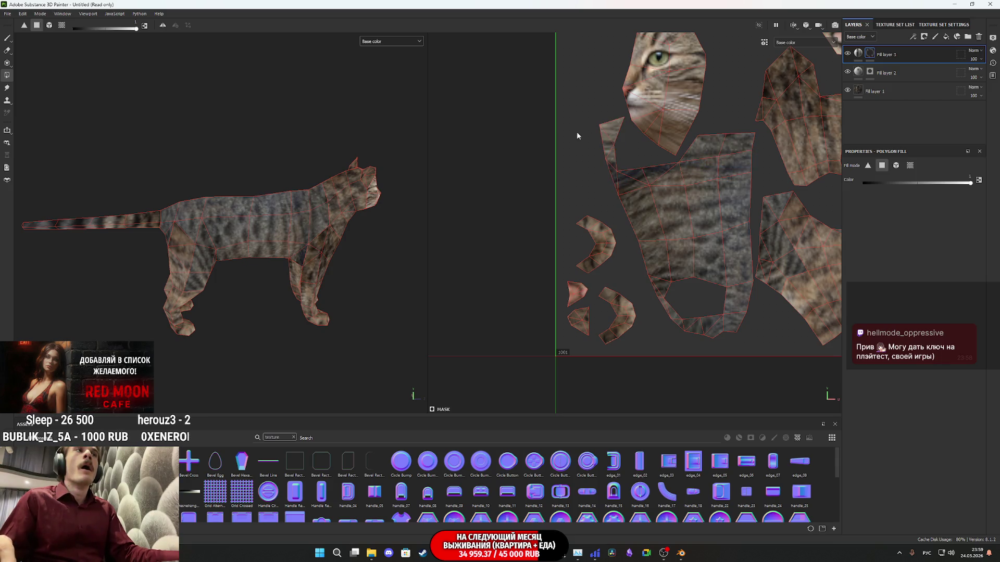
Add the front leg faces to the fill and inspect the tabby texture from several angles
mouse_move(173, 247)
alt+mouse_down()
mouse_move(232, 323)
mouse_move(164, 257)
mouse_move(268, 286)
mouse_move(538, 286)
mouse_move(410, 283)
alt+mouse_up()
scroll(502, 111, down, 3)
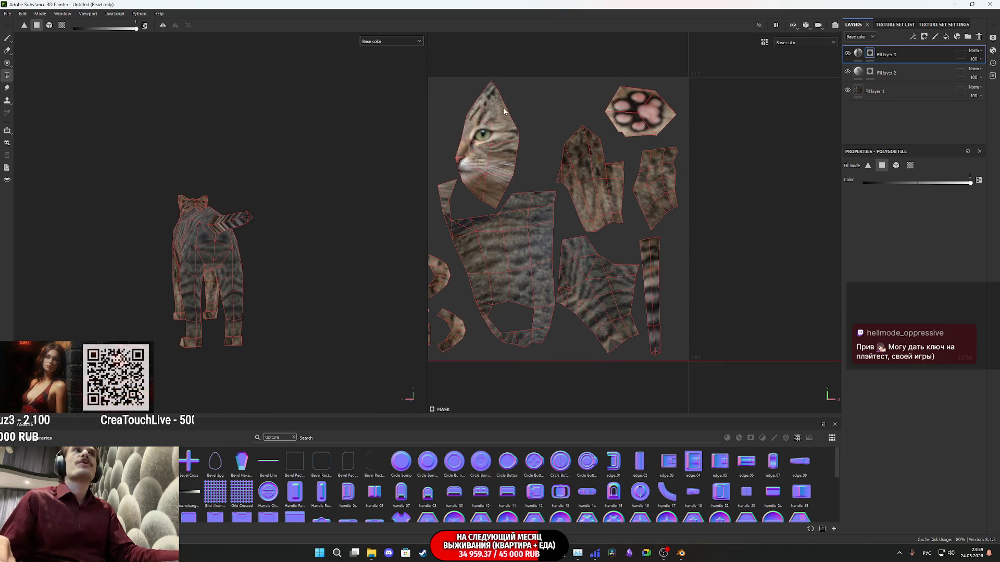
mouse_move(326, 248)
alt+mouse_down()
mouse_move(137, 275)
mouse_move(258, 286)
mouse_move(255, 294)
alt+mouse_up()
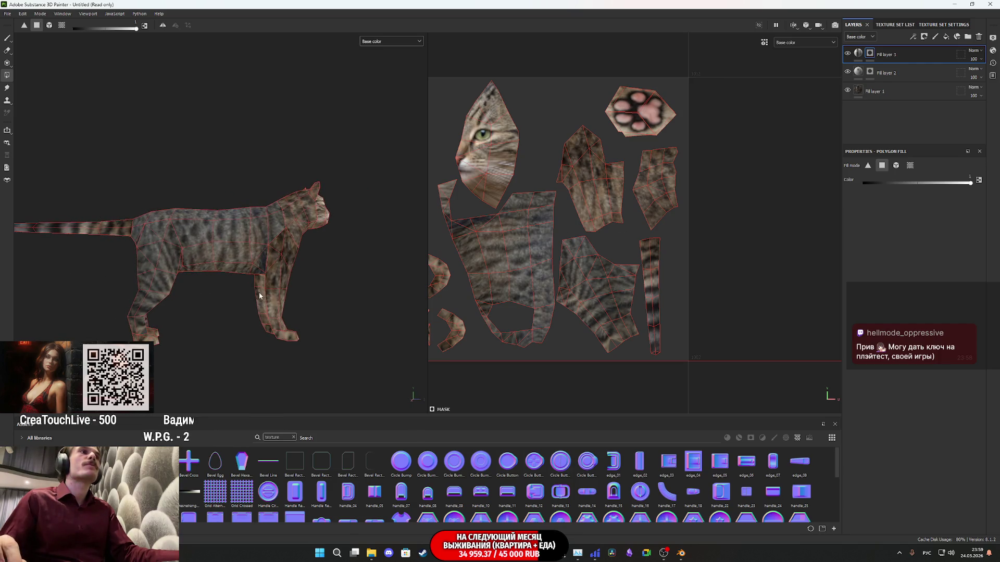
mouse_move(301, 324)
mouse_down()
mouse_move(250, 304)
mouse_move(303, 311)
mouse_move(225, 275)
mouse_up()
mouse_move(312, 276)
alt+mouse_down()
mouse_move(341, 276)
mouse_move(328, 283)
mouse_move(352, 308)
alt+mouse_up()
scroll(286, 293, up, 3)
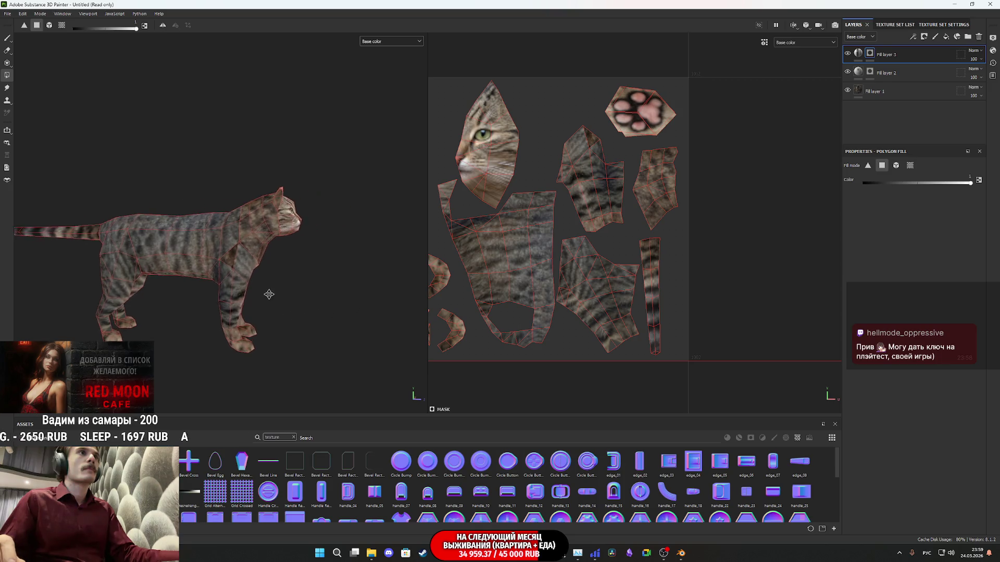
drag(189, 227, 259, 241)
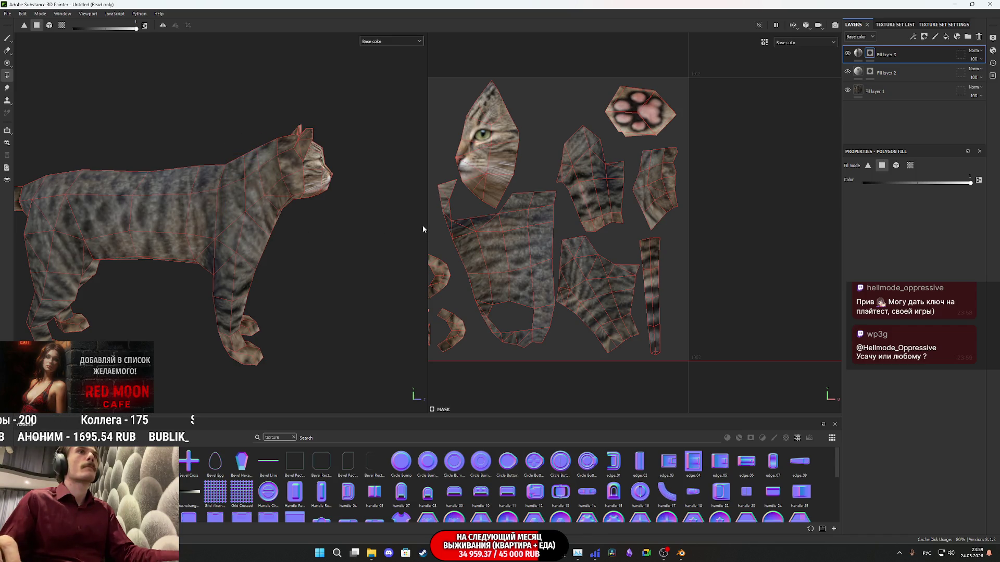
scroll(592, 203, up, 2)
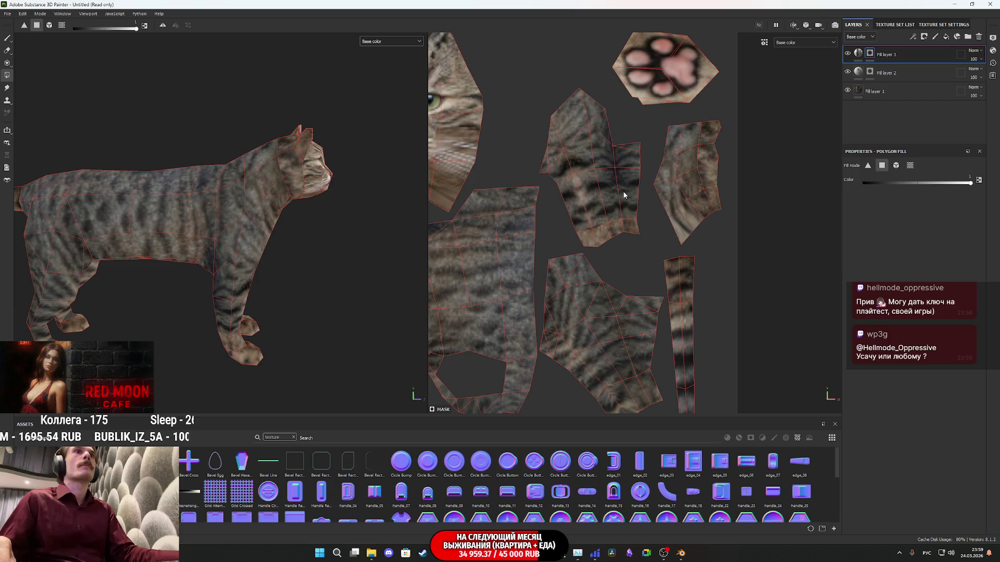
alt+drag(312, 184, 140, 149)
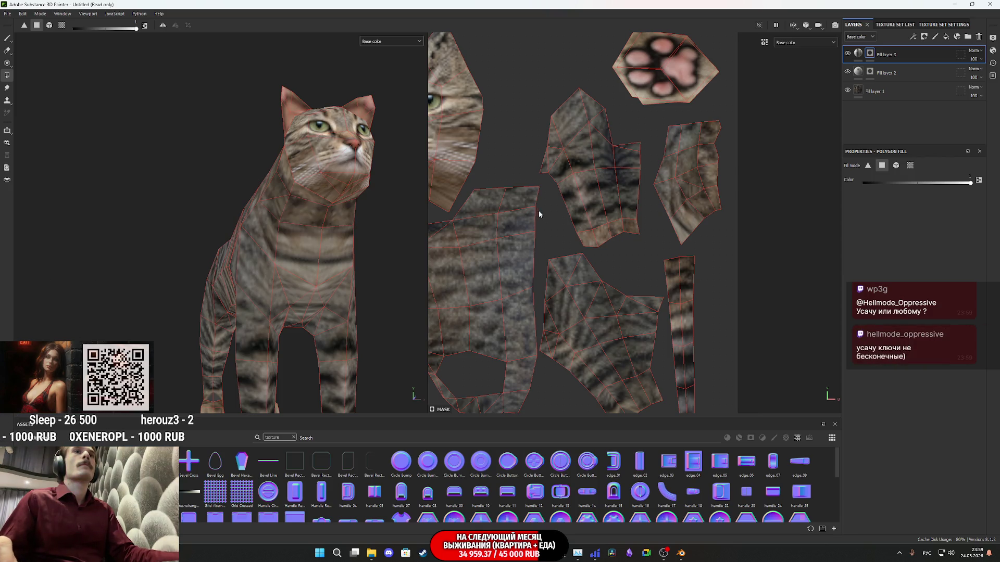
mouse_move(337, 220)
alt+mouse_down()
mouse_move(323, 222)
mouse_move(498, 265)
alt+mouse_up()
mouse_move(294, 200)
alt+mouse_down()
mouse_move(352, 283)
mouse_move(252, 161)
mouse_move(239, 201)
mouse_move(118, 185)
mouse_move(98, 217)
mouse_move(246, 171)
mouse_move(219, 182)
mouse_move(357, 222)
mouse_move(214, 227)
alt+mouse_up()
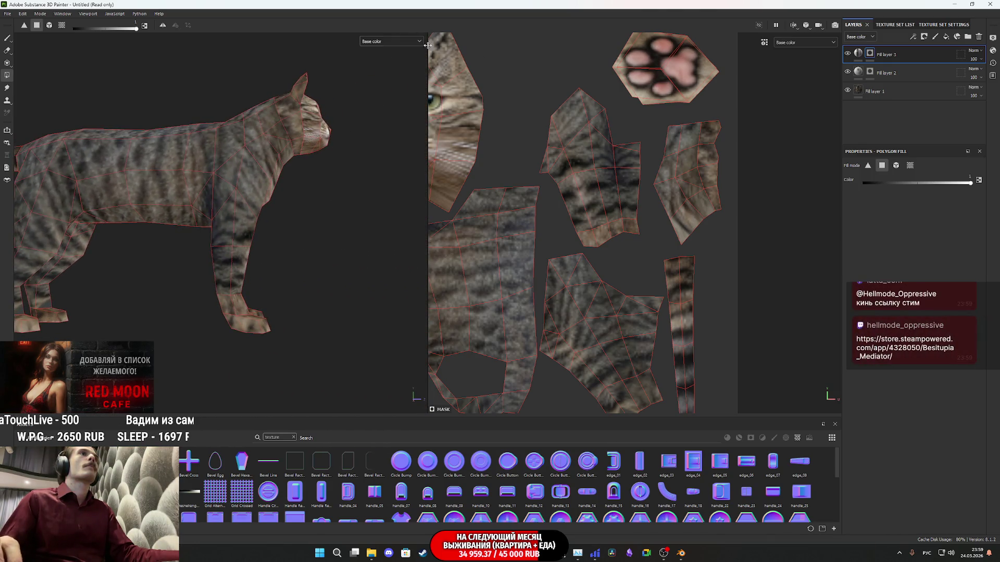
right_click(869, 54)
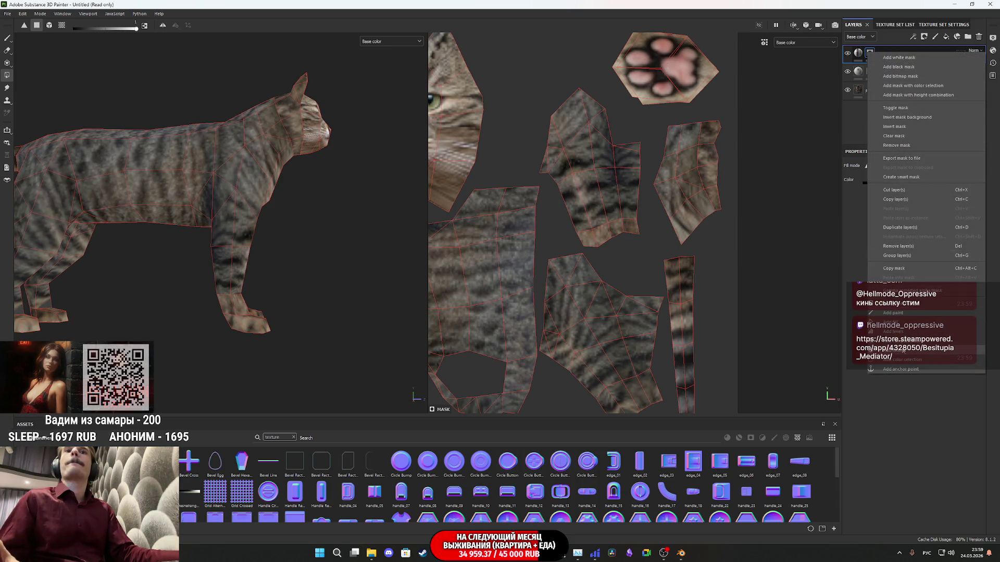
Add a Blur filter with intensity 6.35 to Fill layer 3, then switch to the Twitch dashboard
click(896, 341)
click(904, 187)
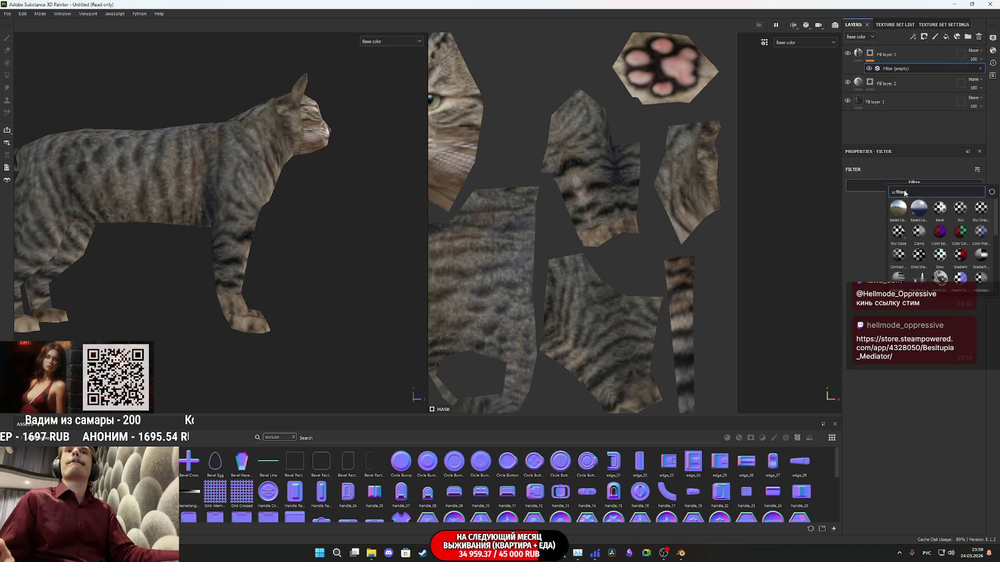
click(960, 210)
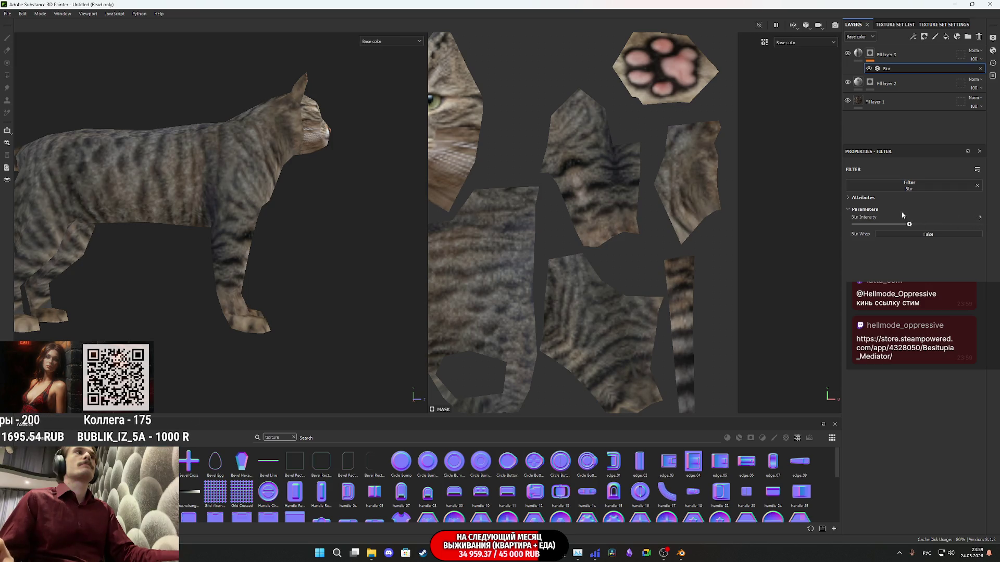
drag(917, 209, 904, 214)
mouse_move(364, 198)
alt+mouse_down()
mouse_move(78, 198)
mouse_move(21, 223)
mouse_move(47, 236)
mouse_move(229, 230)
mouse_move(205, 234)
mouse_move(317, 224)
mouse_move(311, 200)
mouse_move(238, 247)
mouse_move(335, 245)
mouse_move(230, 241)
mouse_move(501, 242)
mouse_move(33, 277)
mouse_move(415, 218)
mouse_move(402, 216)
alt+mouse_up()
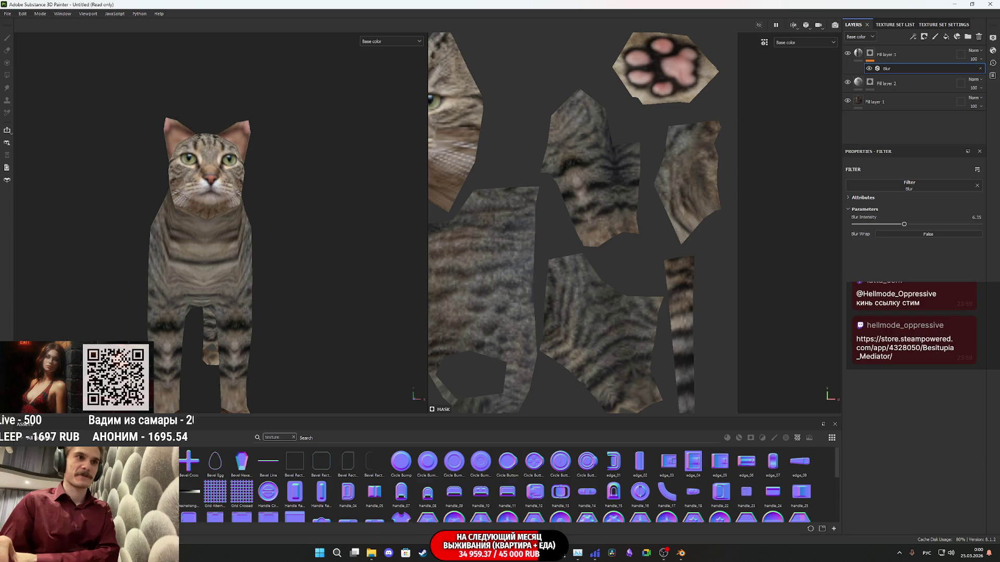
key(alt+Tab)
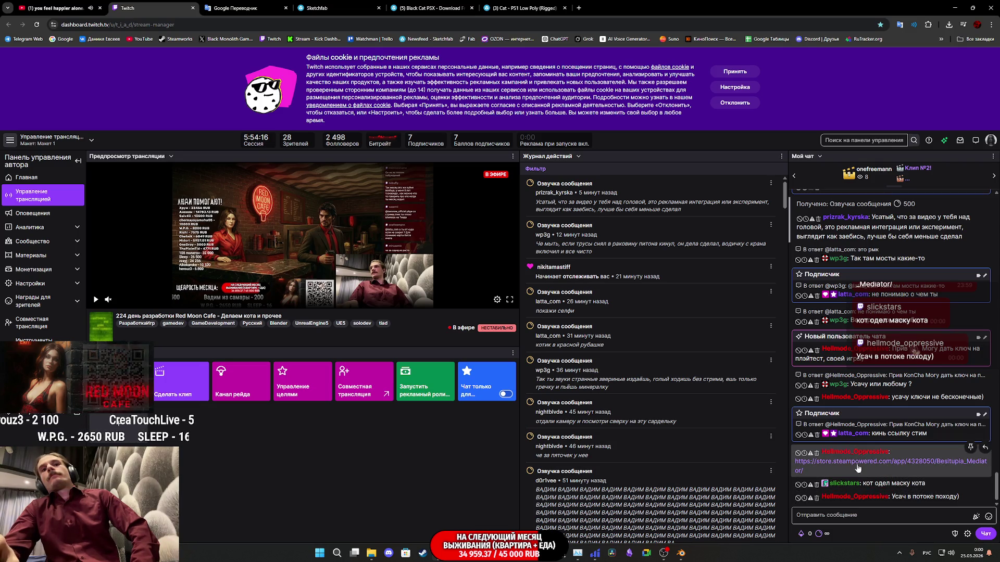
Open the Steam link from Twitch chat and close the Translate and cat-model tabs
click(885, 464)
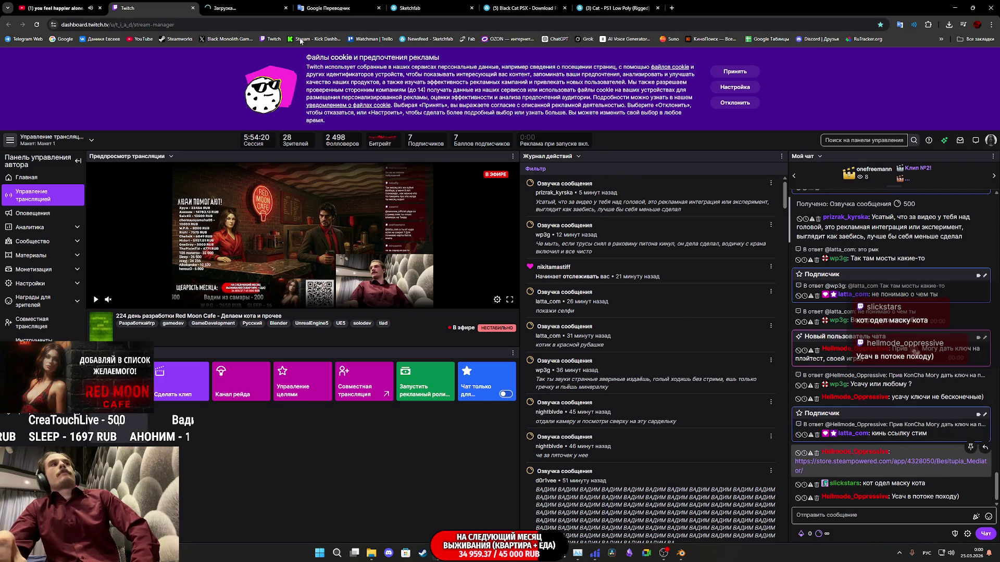
click(238, 6)
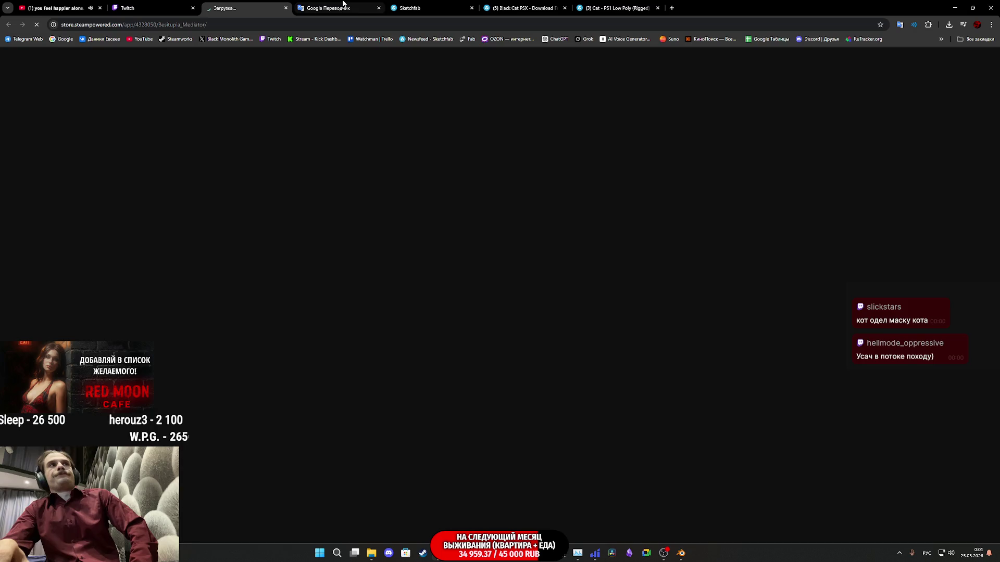
click(343, 4)
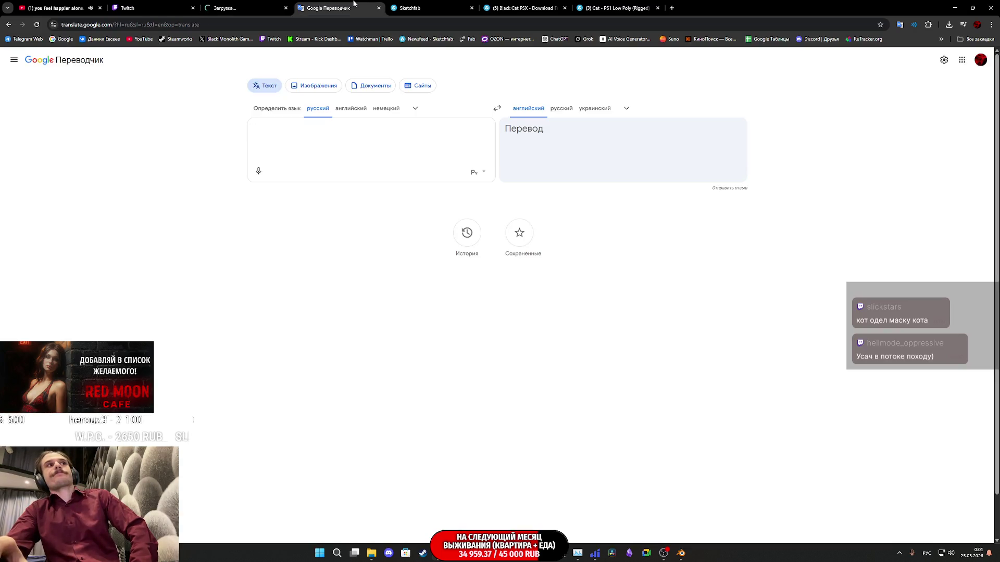
middle_click(354, 4)
click(252, 4)
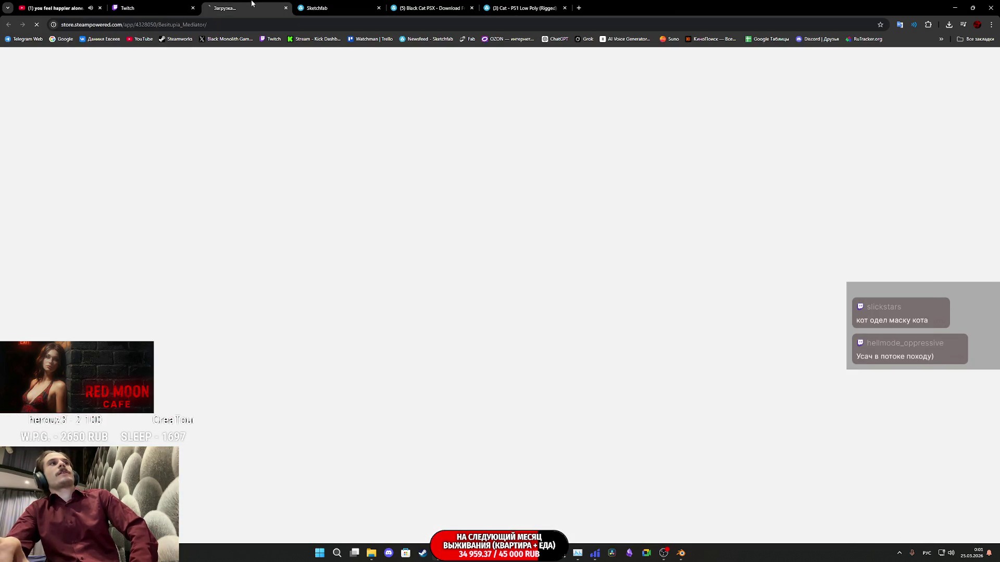
click(334, 3)
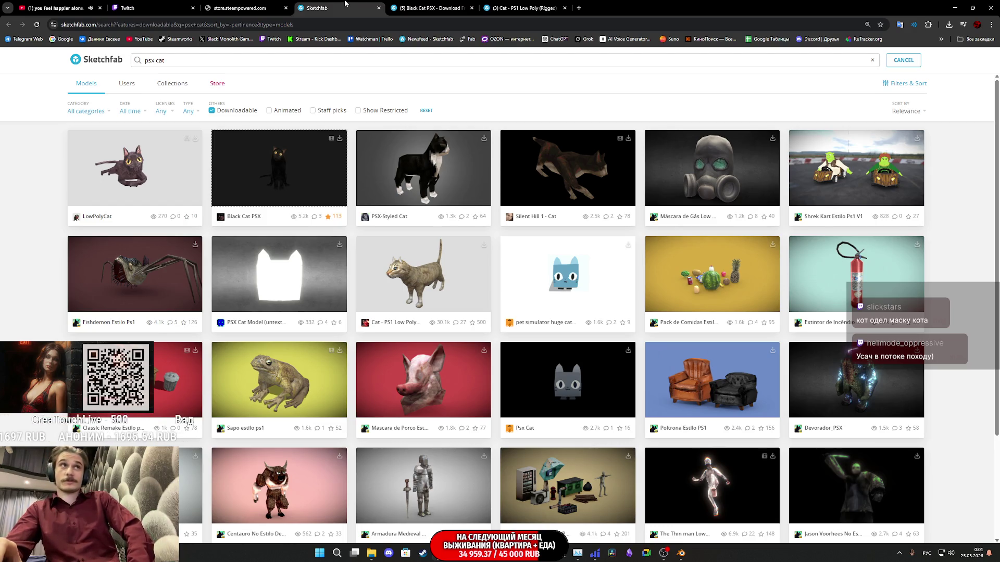
middle_click(370, 3)
middle_click(370, 3)
middle_click(370, 4)
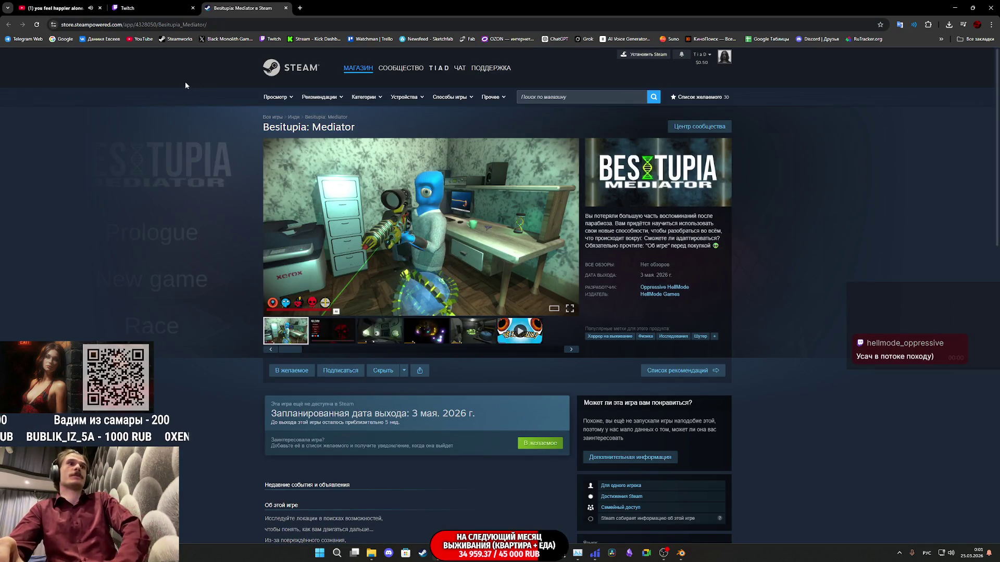
Browse Besitupia: Mediator's screenshots and play its trailer up to 0:14
mouse_move(437, 201)
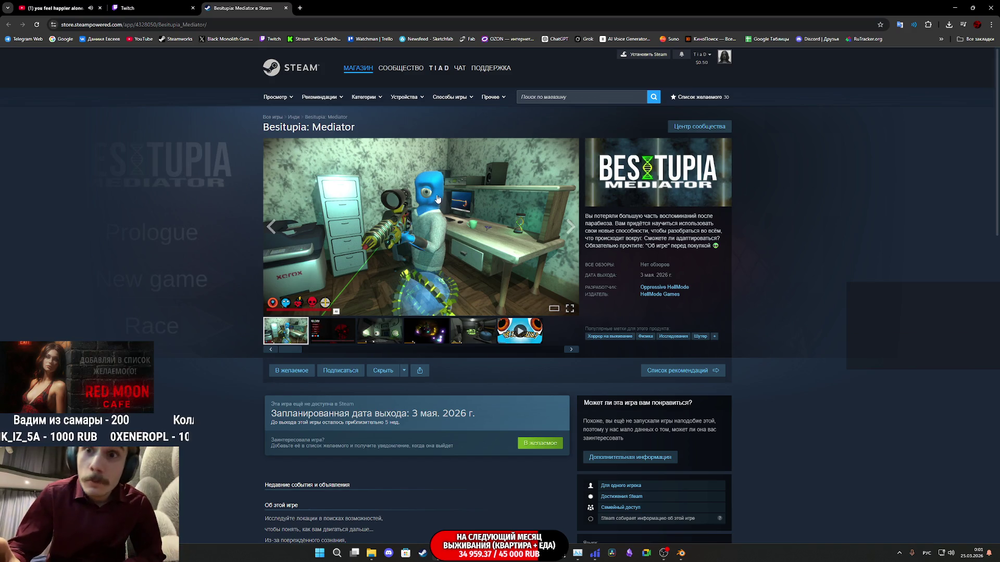
click(455, 230)
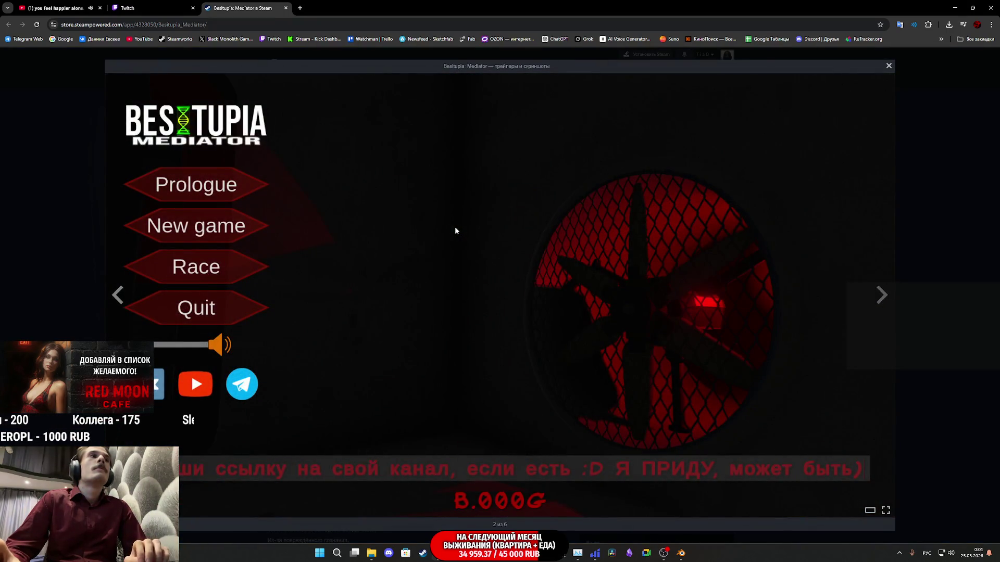
click(456, 231)
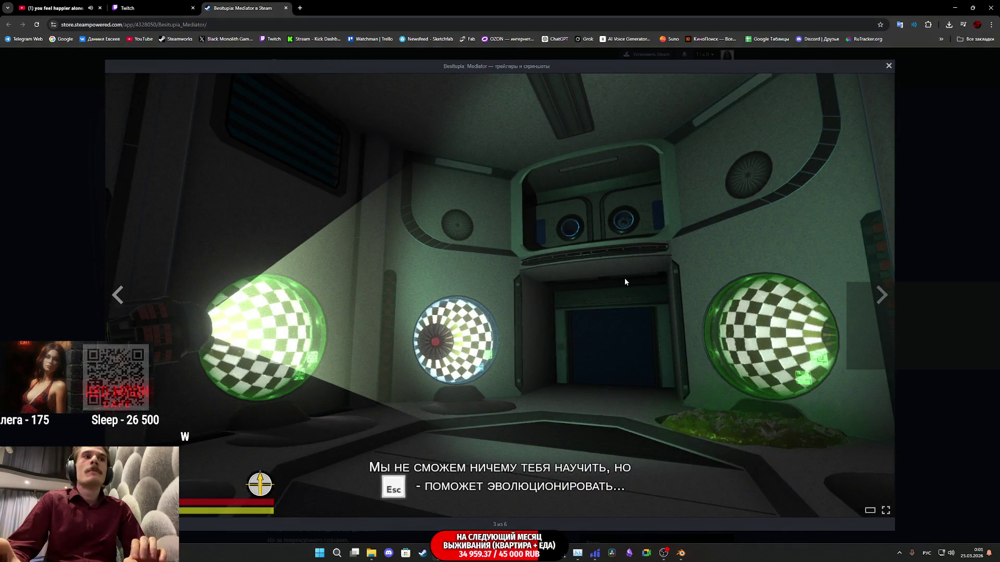
click(624, 278)
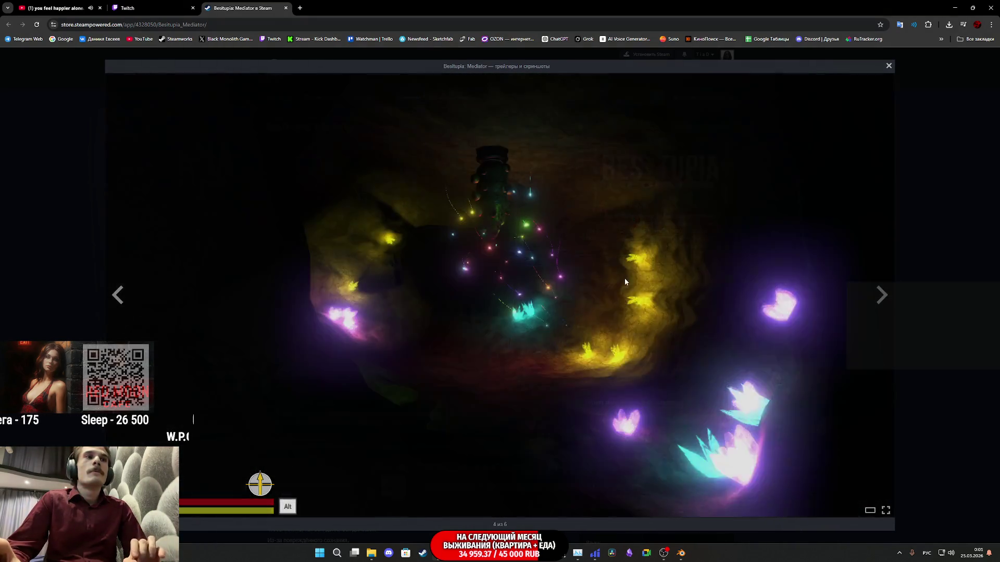
click(625, 279)
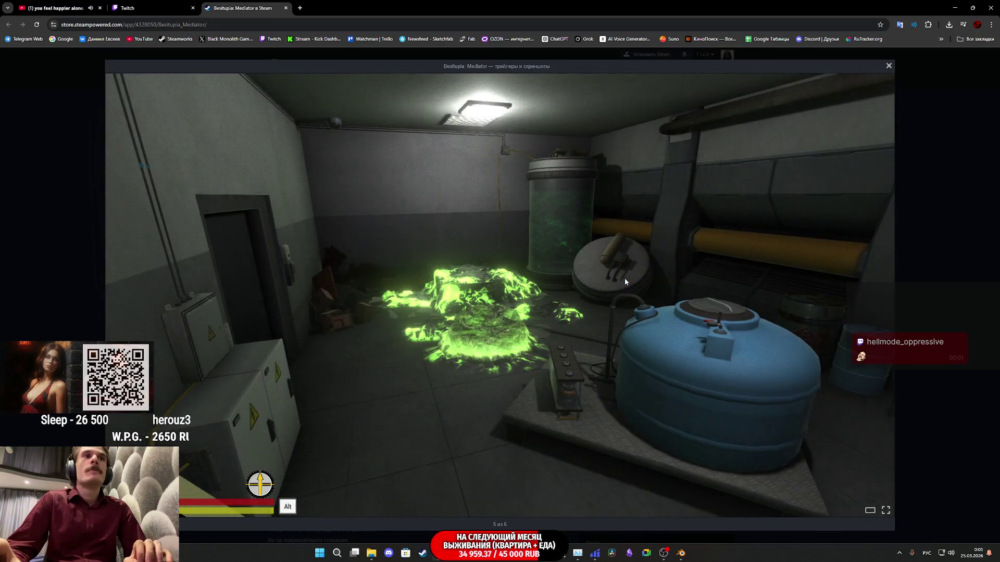
click(624, 281)
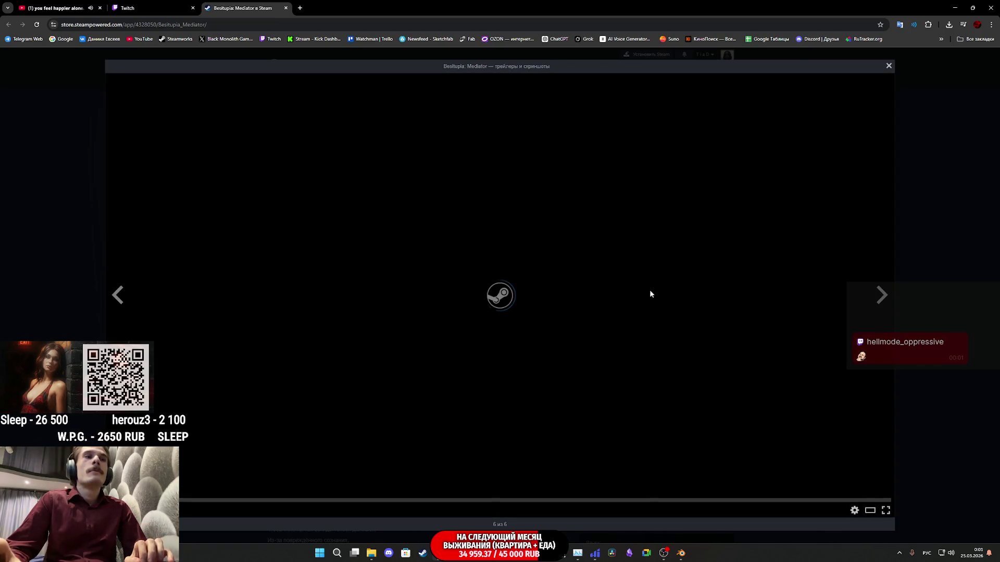
right_click(254, 499)
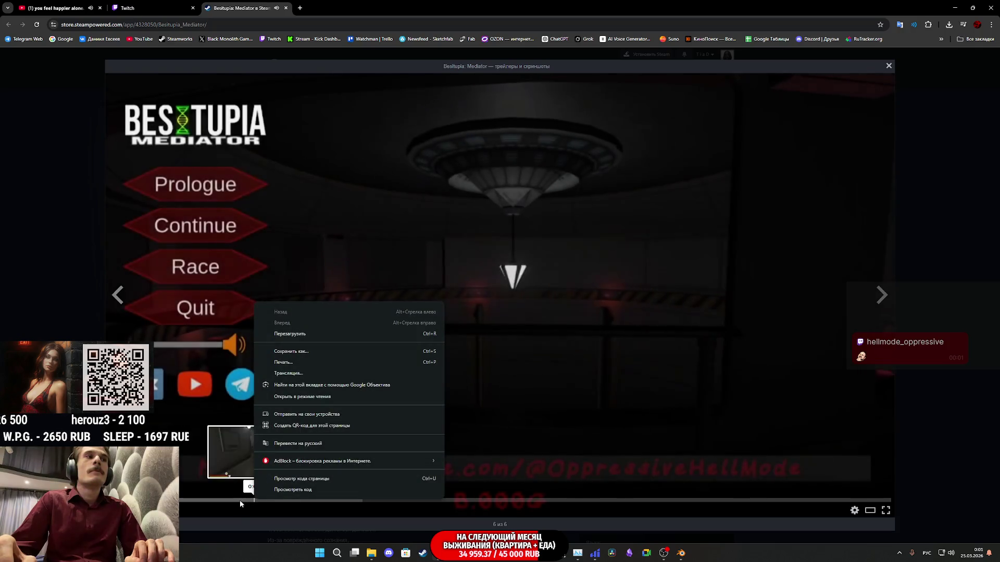
click(249, 510)
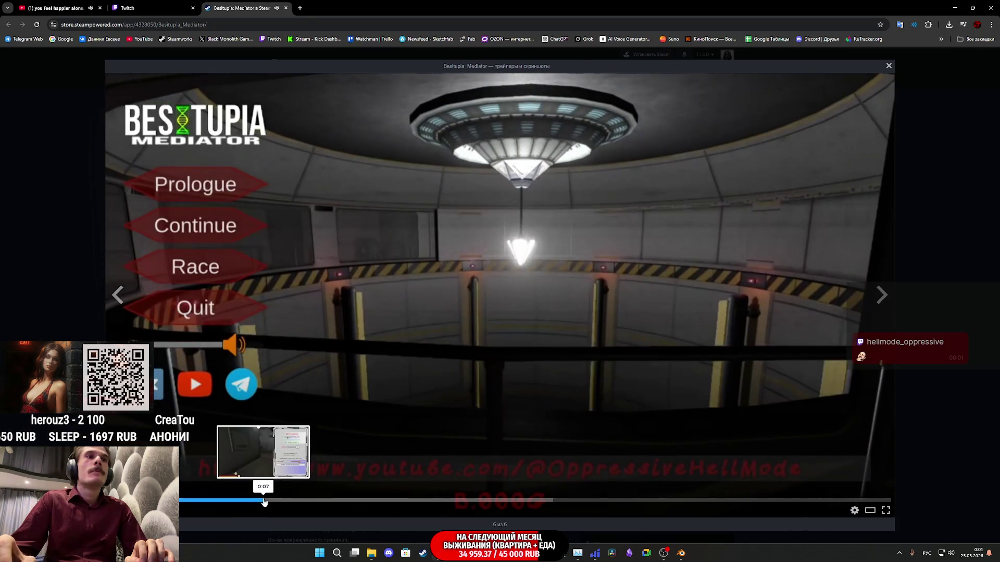
click(268, 499)
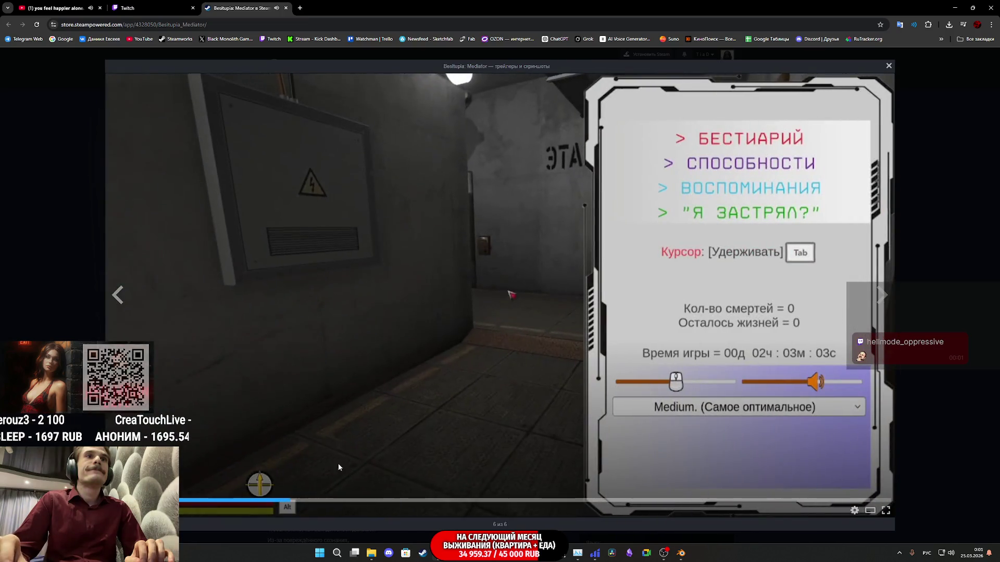
click(425, 501)
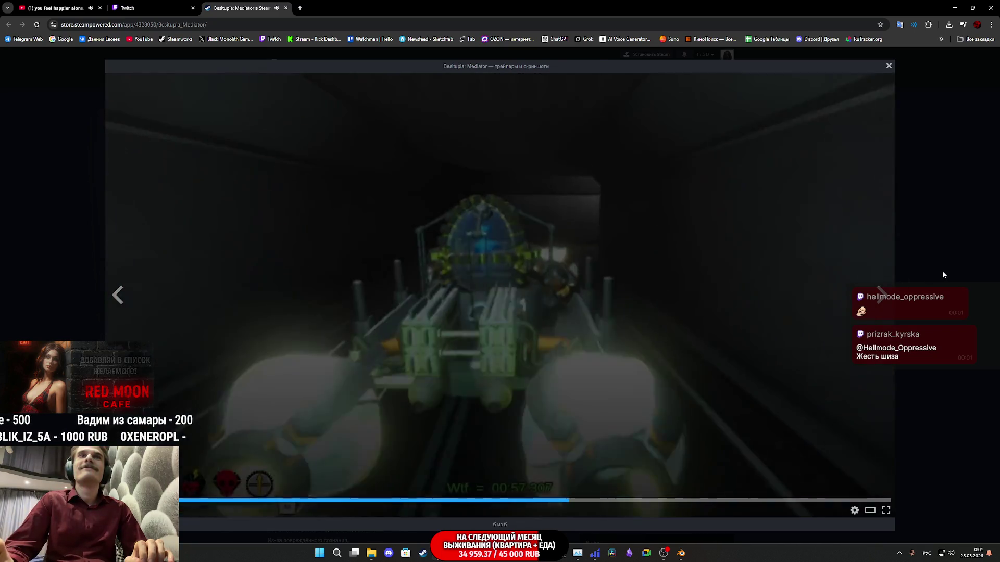
Close the trailer viewer and the Steam tab, and return to Substance Painter
click(943, 274)
scroll(492, 190, down, 5)
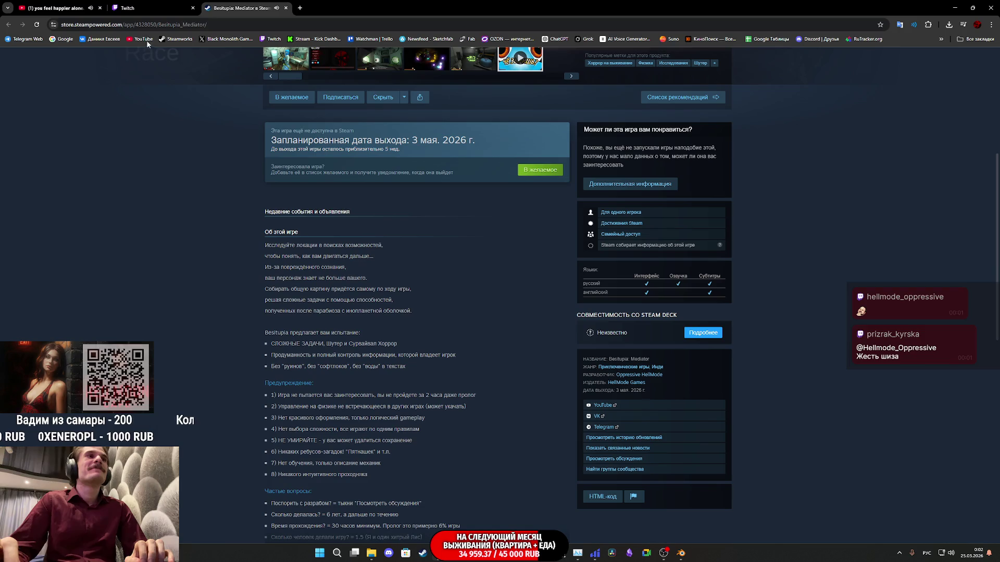
middle_click(245, 11)
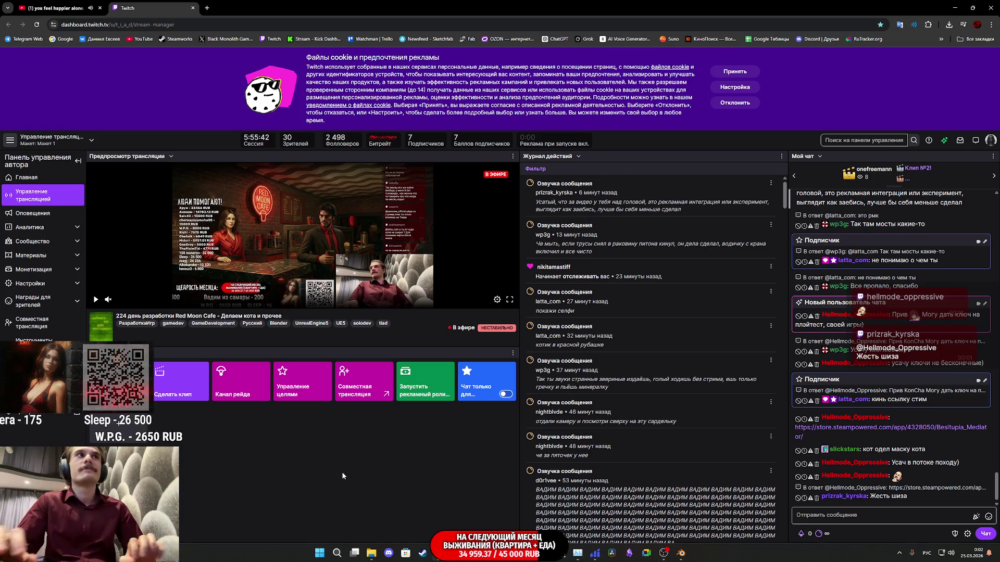
mouse_move(474, 553)
key(alt+Tab)
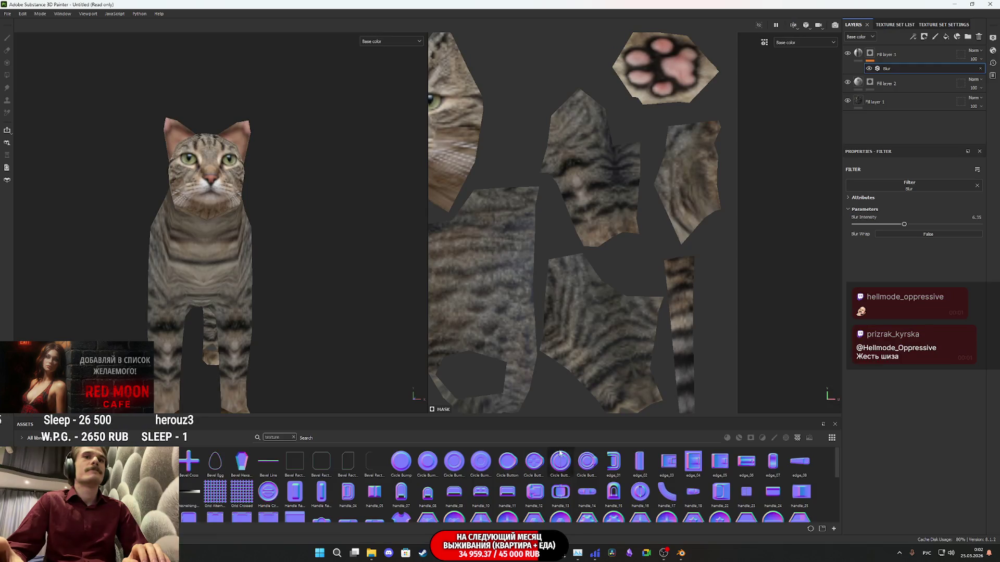
Toggle Fill layer 1 off and on to compare, then select Fill layer 2
alt+drag(264, 236, 281, 229)
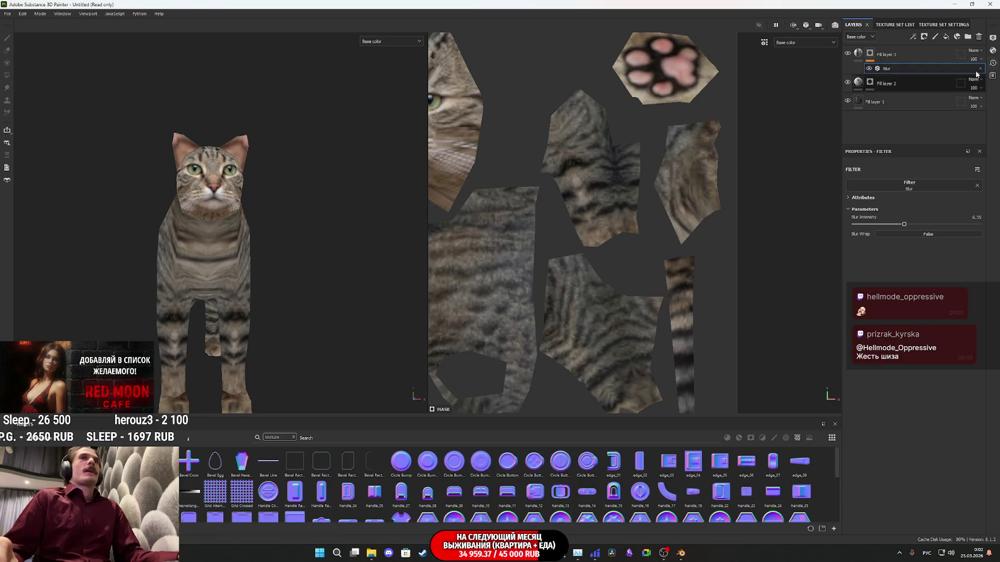
click(847, 101)
click(847, 101)
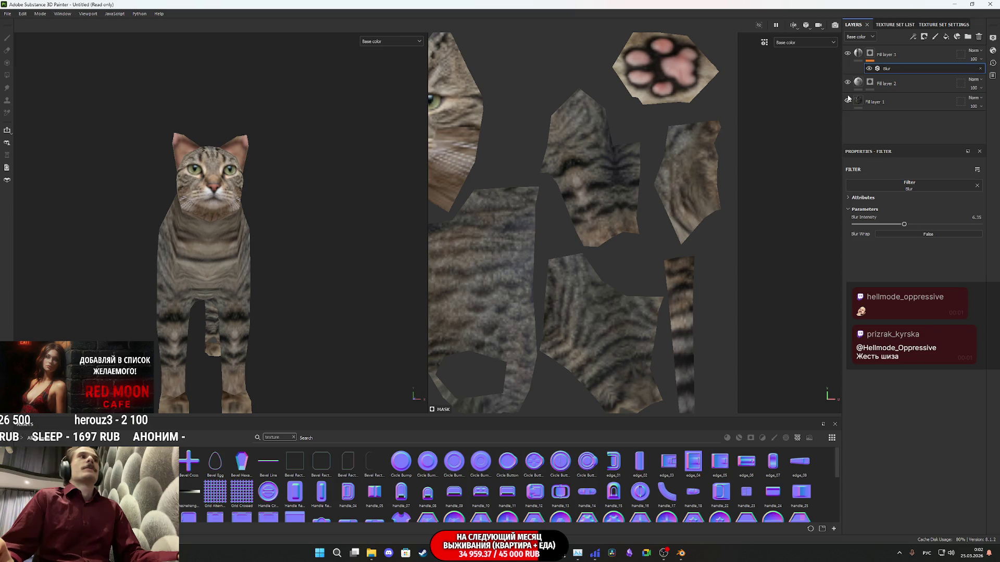
click(861, 86)
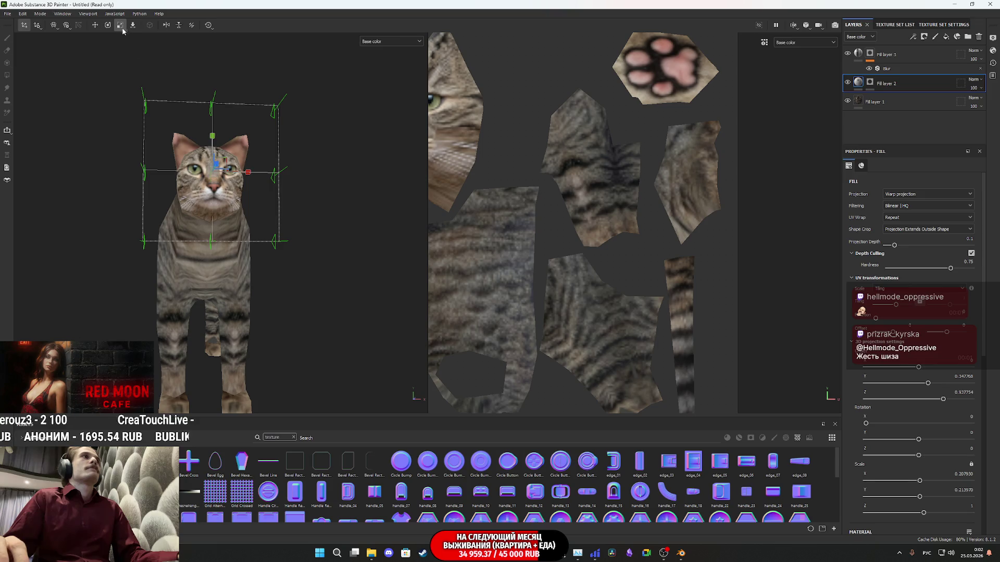
Reduce Fill layer 2's projection Scale X to fit the cat's face, then bring up Twitch
scroll(240, 274, up, 5)
mouse_move(261, 260)
alt+mouse_down()
mouse_move(331, 250)
mouse_move(304, 269)
mouse_move(255, 262)
mouse_move(255, 227)
mouse_move(267, 223)
mouse_move(101, 257)
mouse_move(263, 224)
mouse_move(270, 238)
mouse_move(211, 188)
mouse_move(219, 127)
mouse_move(223, 146)
alt+mouse_up()
mouse_move(271, 259)
alt+mouse_down()
mouse_move(360, 270)
mouse_move(384, 239)
mouse_move(279, 246)
mouse_move(277, 259)
mouse_move(401, 245)
mouse_move(346, 277)
alt+mouse_up()
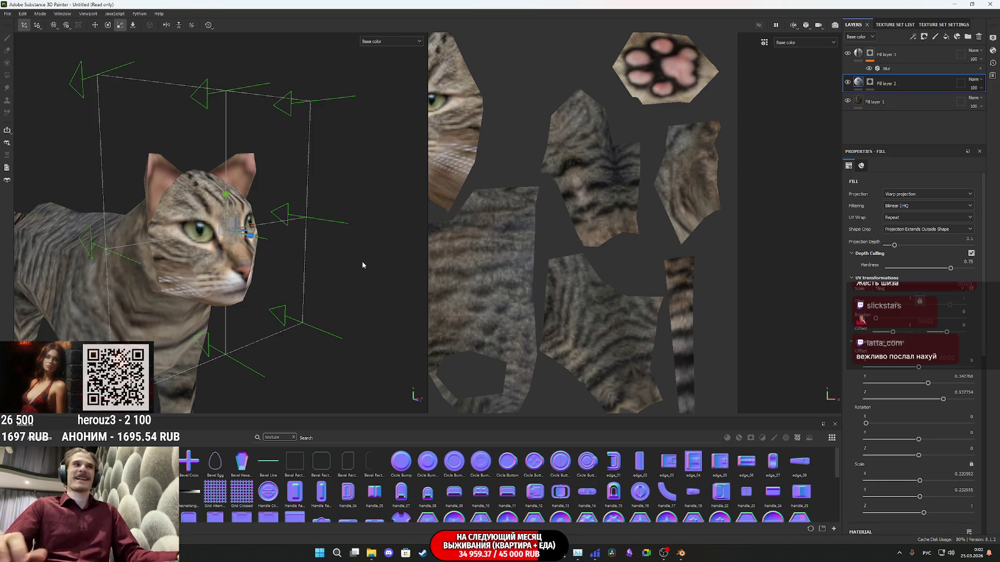
alt+drag(362, 265, 186, 258)
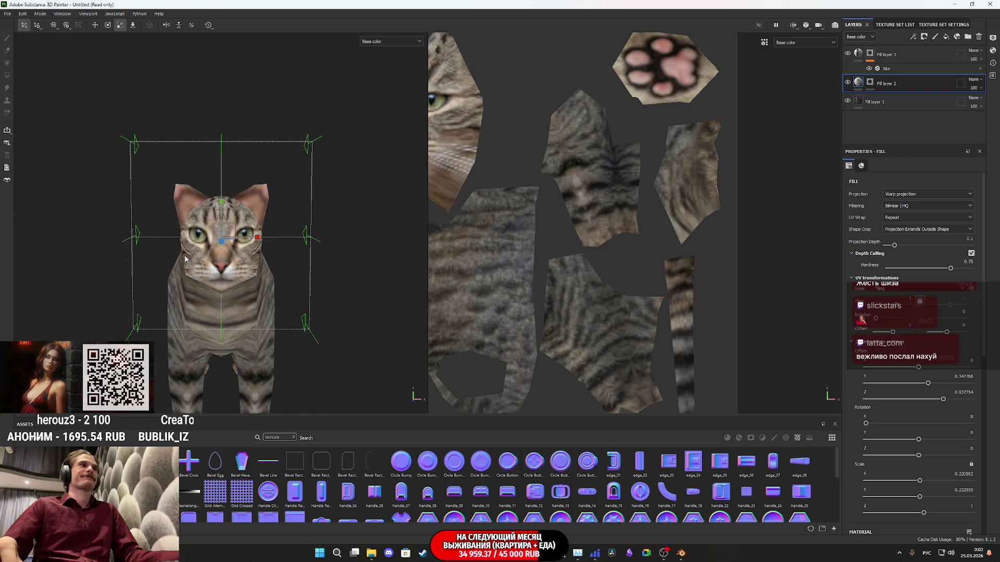
scroll(261, 298, up, 3)
mouse_move(261, 298)
alt+mouse_down()
mouse_move(200, 282)
mouse_move(312, 314)
mouse_move(292, 309)
mouse_move(337, 306)
mouse_move(291, 315)
mouse_move(377, 321)
mouse_move(333, 288)
alt+mouse_up()
mouse_move(295, 245)
mouse_down()
mouse_move(239, 258)
mouse_move(253, 260)
mouse_up()
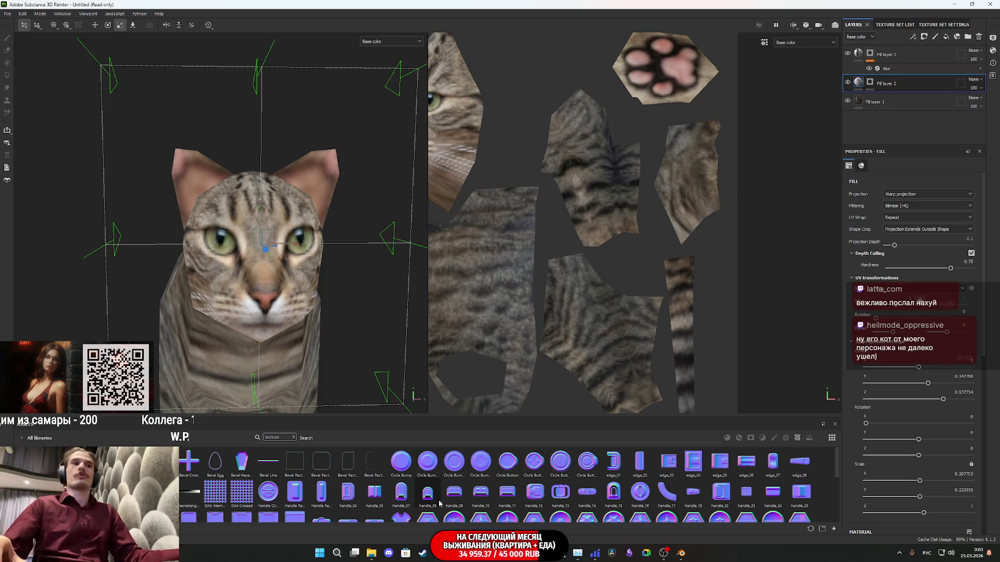
click(440, 513)
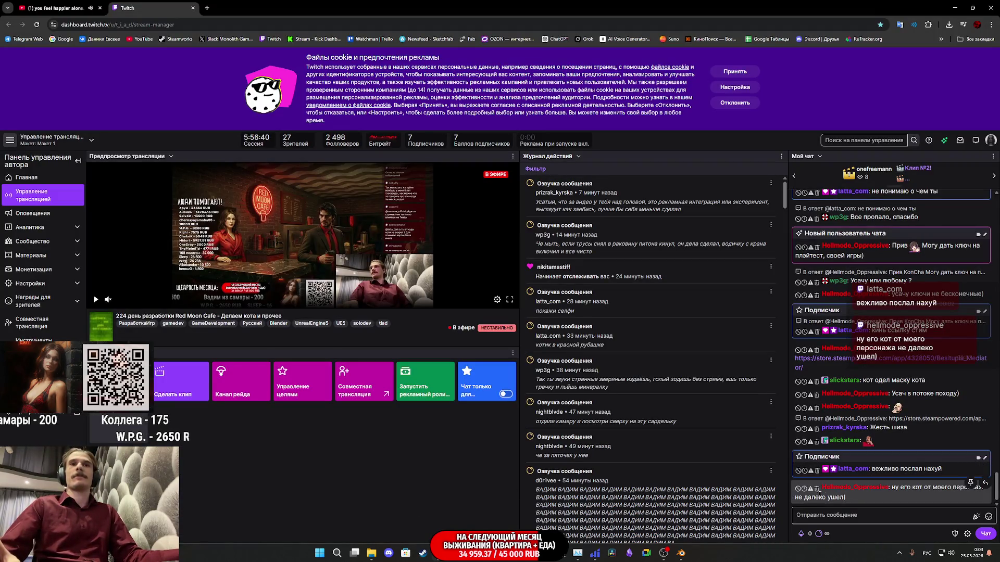
Glance at the Inventory_Add_BP graph in Unreal Engine, then return to Painter and orbit the cat
mouse_move(578, 553)
click(489, 507)
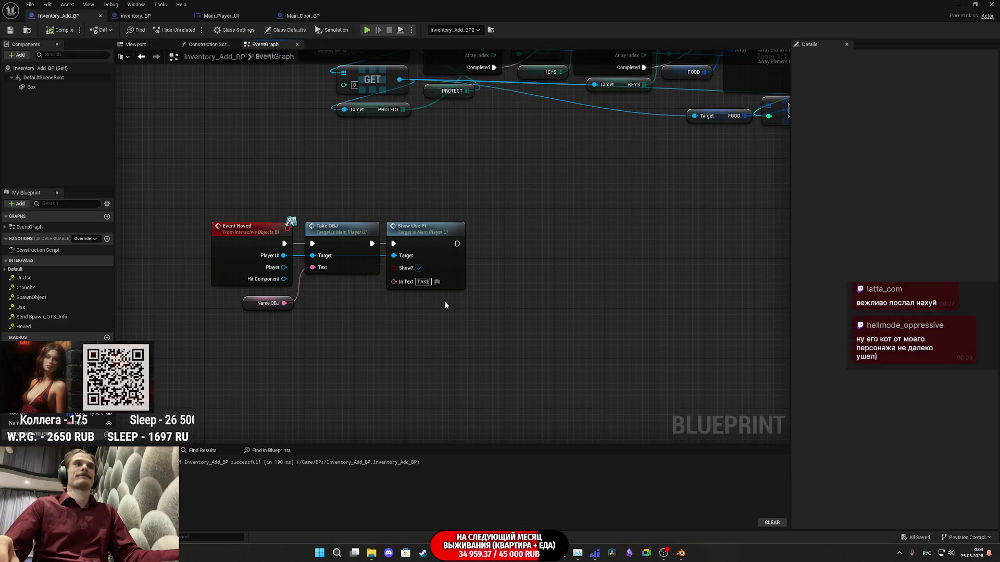
mouse_move(526, 553)
click(525, 507)
mouse_move(295, 303)
alt+mouse_down()
mouse_move(189, 290)
mouse_move(281, 275)
mouse_move(237, 279)
mouse_move(379, 312)
mouse_move(414, 290)
mouse_move(283, 280)
alt+mouse_up()
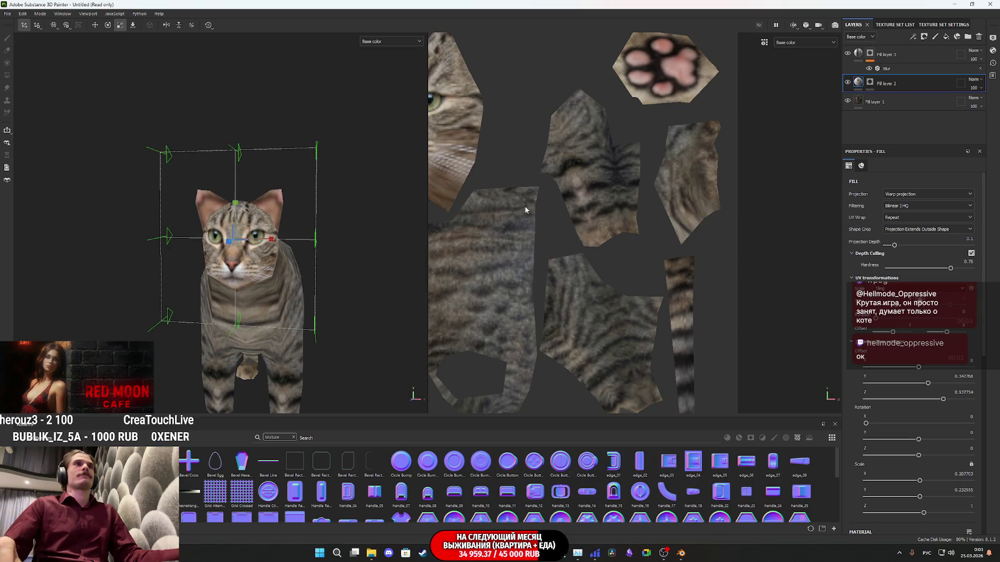
Open File > Export Textures (closing and reopening it once) and expand the Output template list
scroll(566, 217, down, 2)
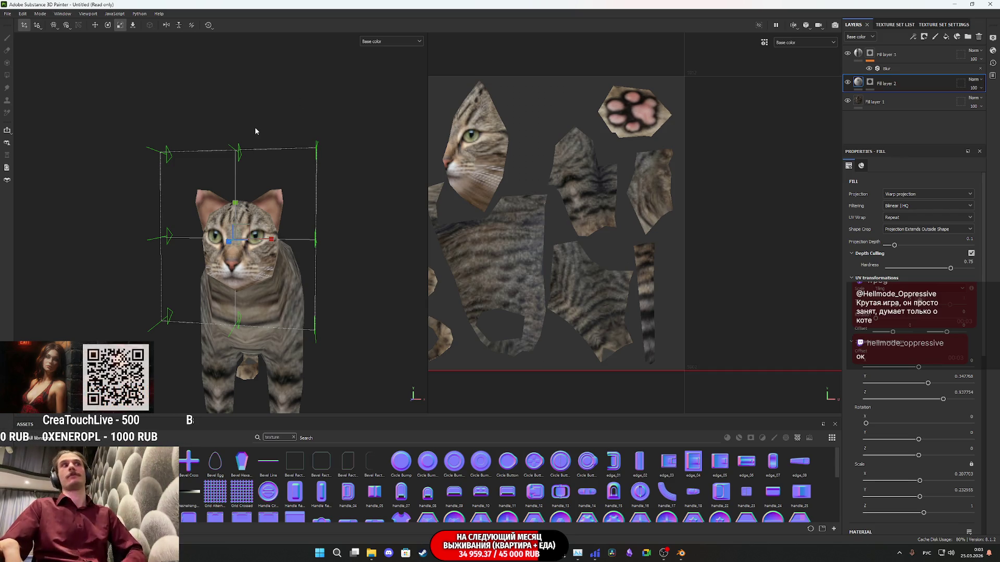
click(8, 14)
click(35, 148)
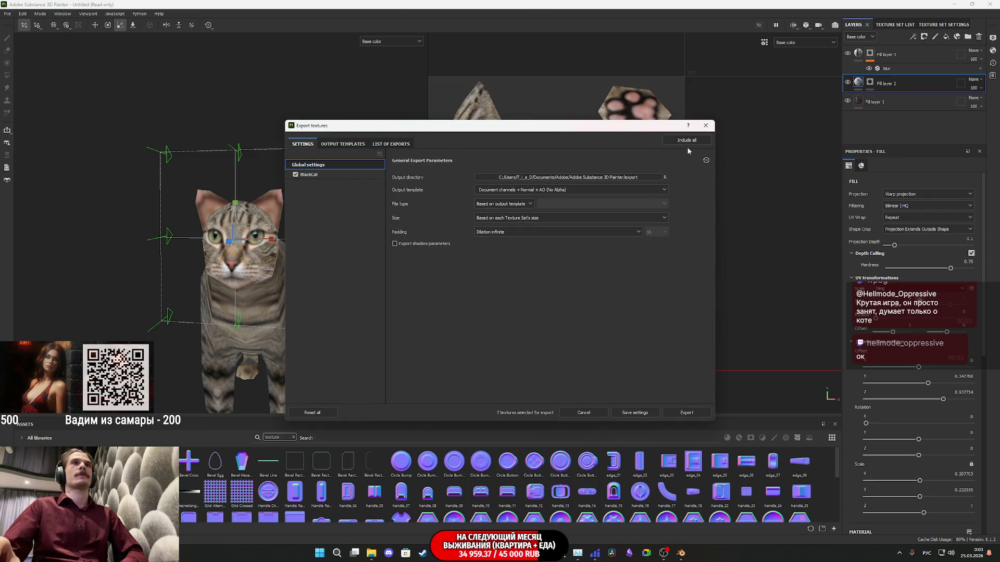
click(706, 126)
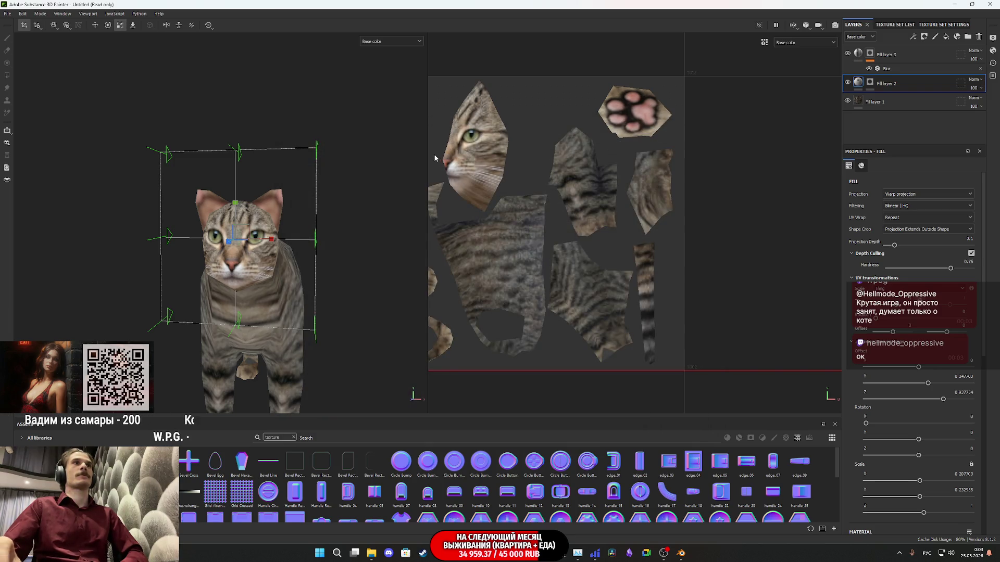
click(8, 13)
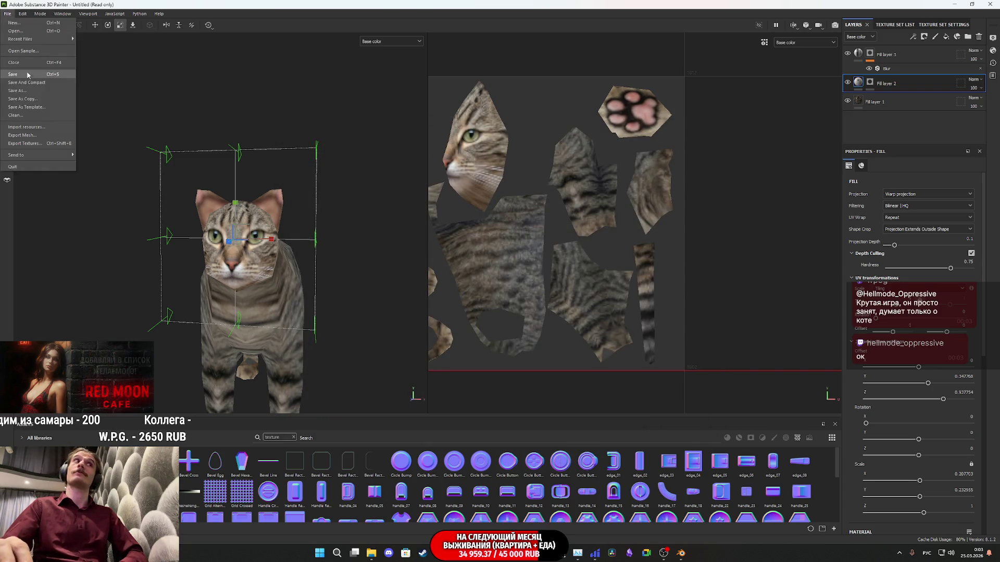
click(28, 144)
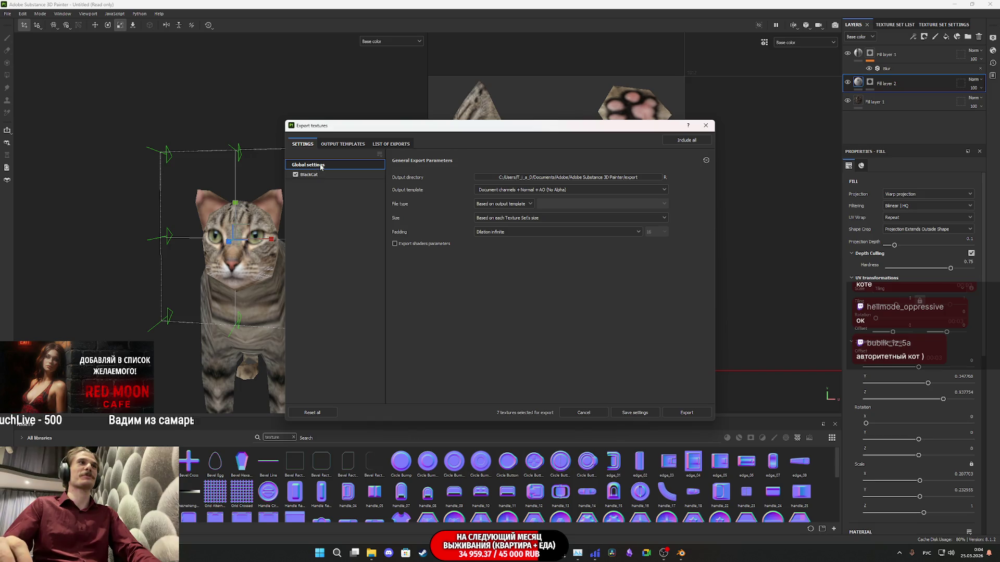
click(505, 191)
scroll(525, 245, down, 5)
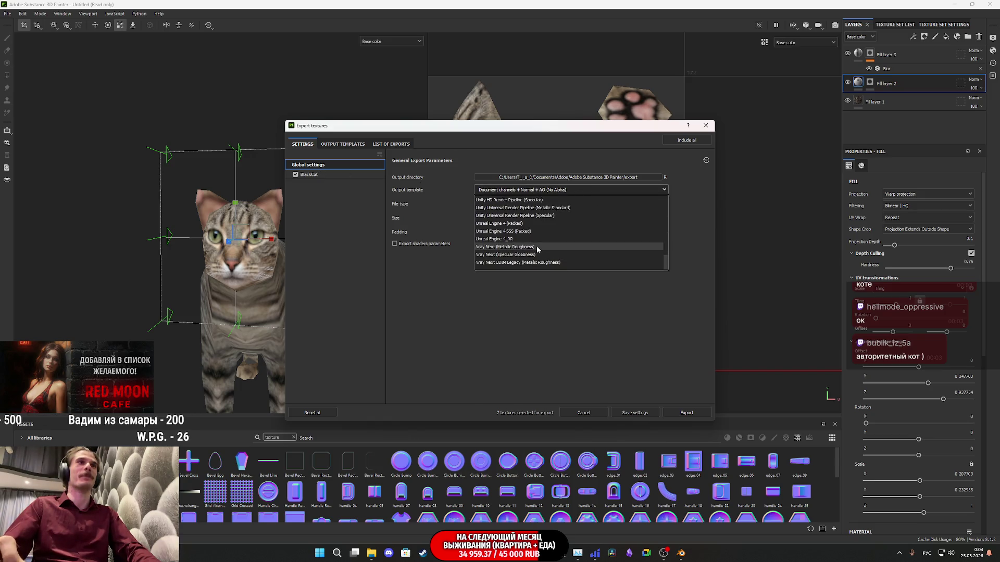
Use the Unreal Engine 4 (Packed) template, untick BlackCat's Normal and Metallic maps, then start picking the output folder
click(508, 222)
click(336, 177)
click(394, 289)
click(394, 275)
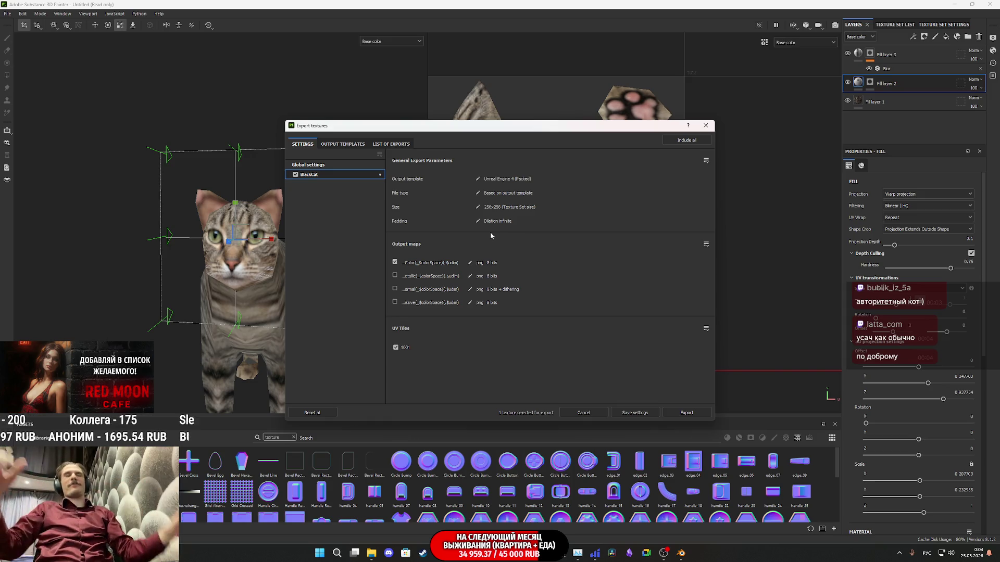
click(356, 167)
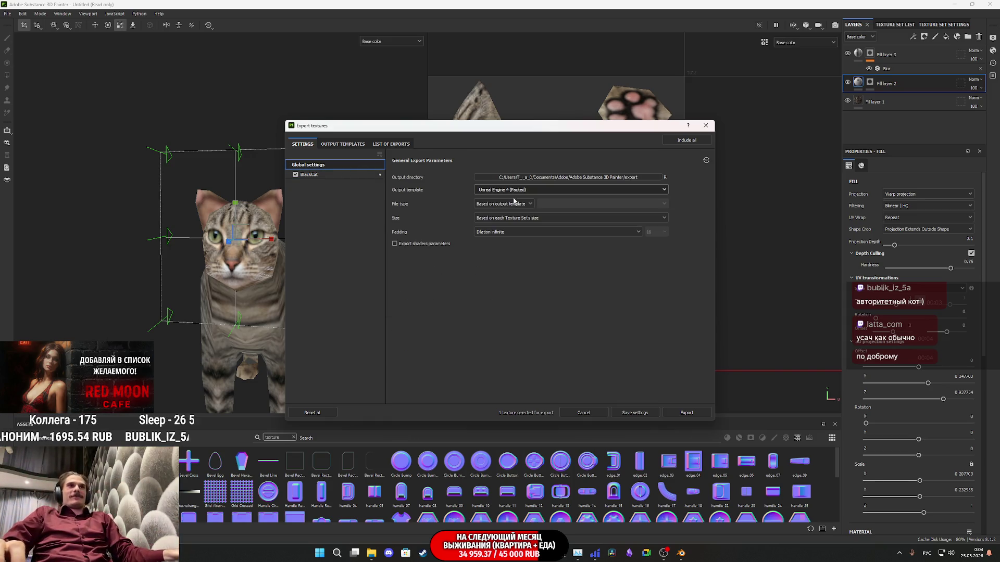
click(634, 178)
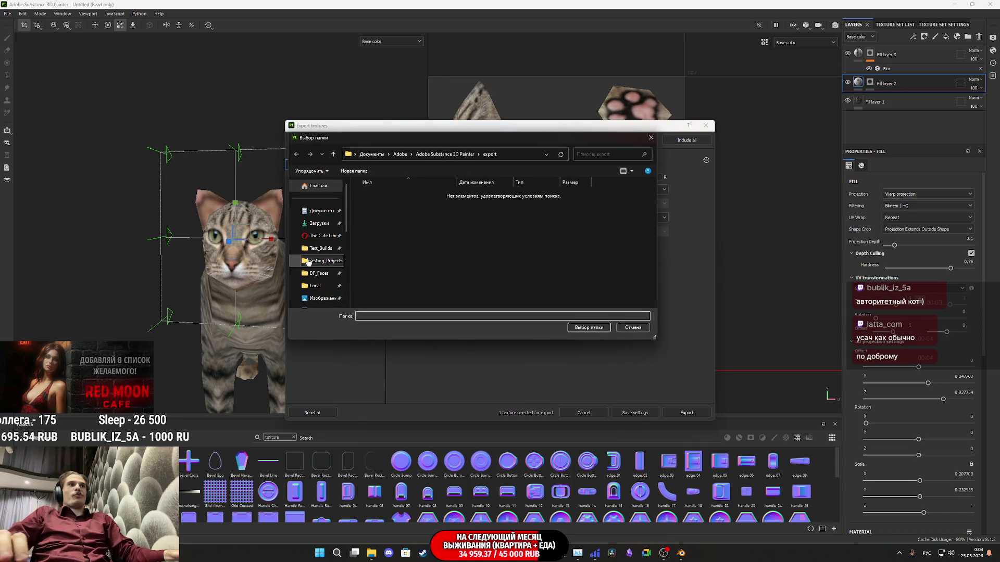
Set the output folder to Загрузки > black-cat-psx > textures and export the base color PNG
click(319, 223)
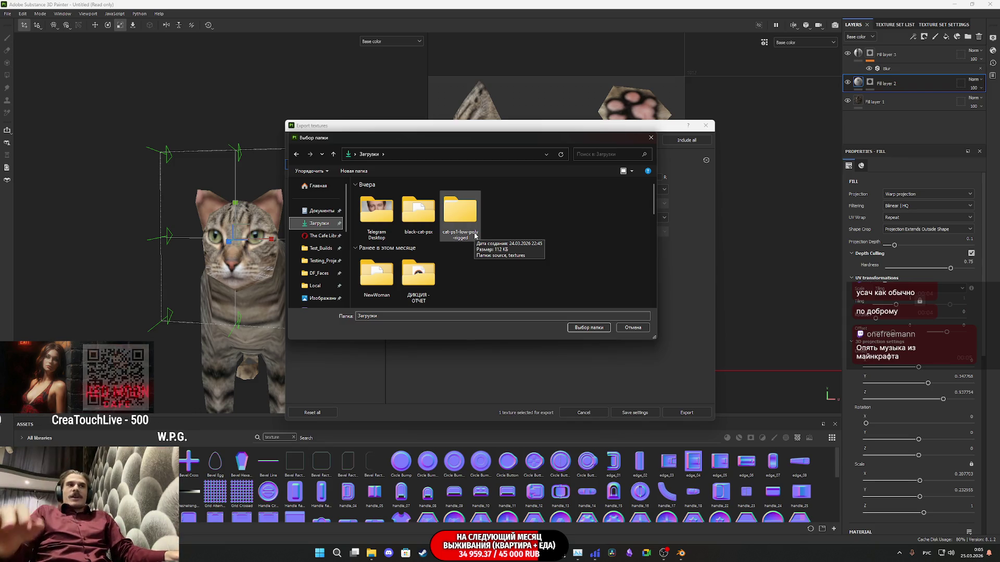
double_click(413, 220)
double_click(405, 218)
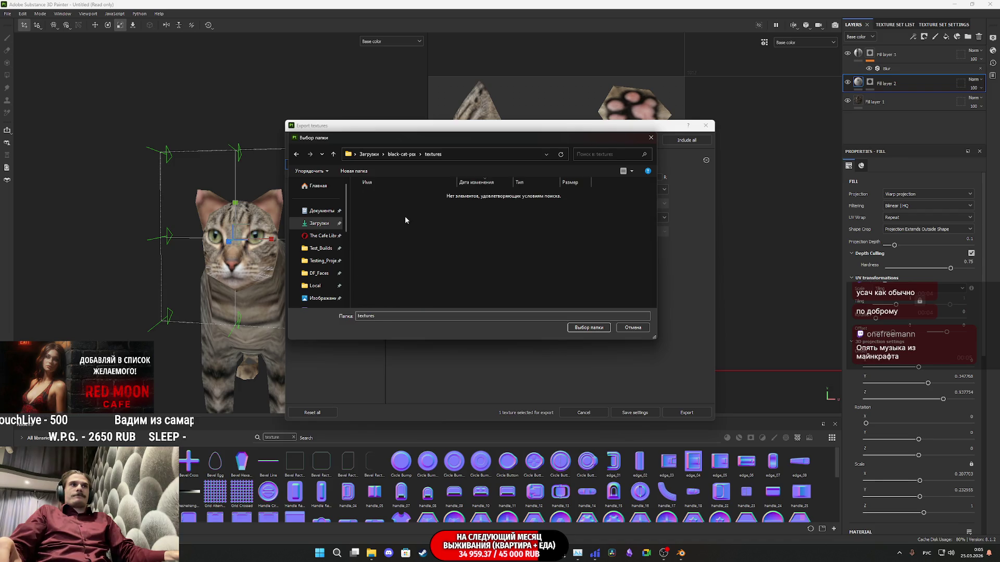
click(589, 327)
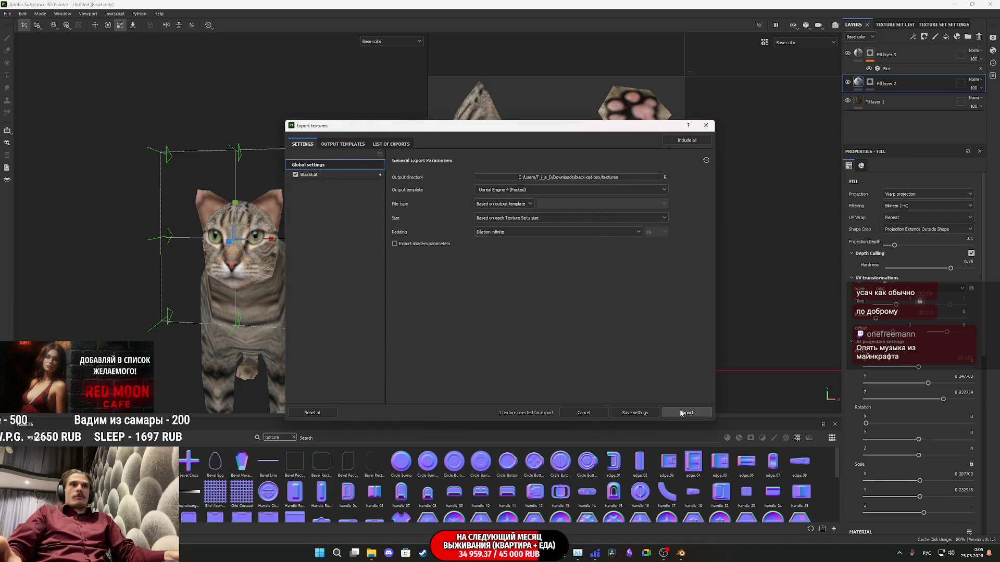
click(681, 413)
click(373, 554)
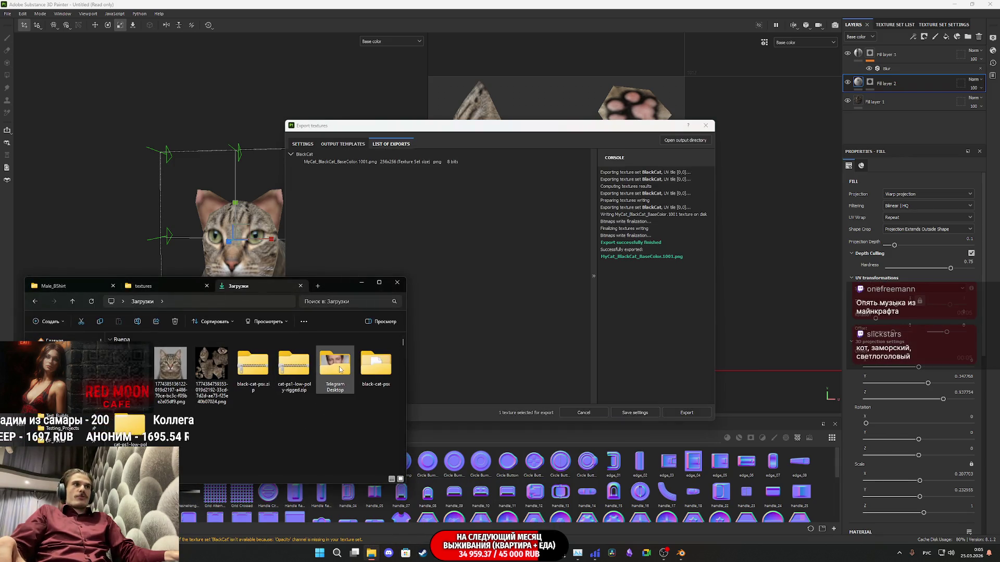
Preview MyCat_BlackCat_BaseColor.1001.png in the textures folder, then switch Explorer to the Загрузки folder
click(141, 286)
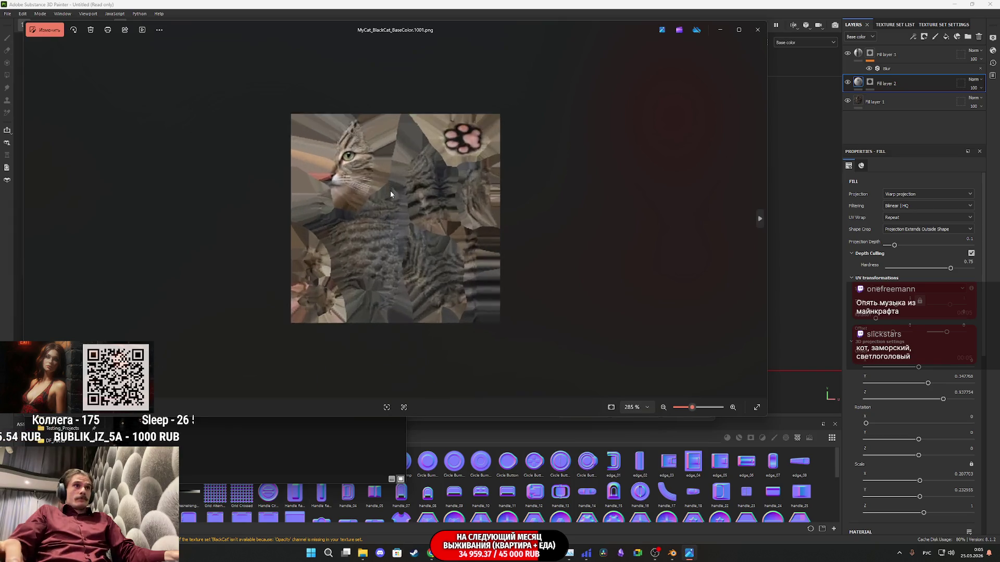
click(757, 30)
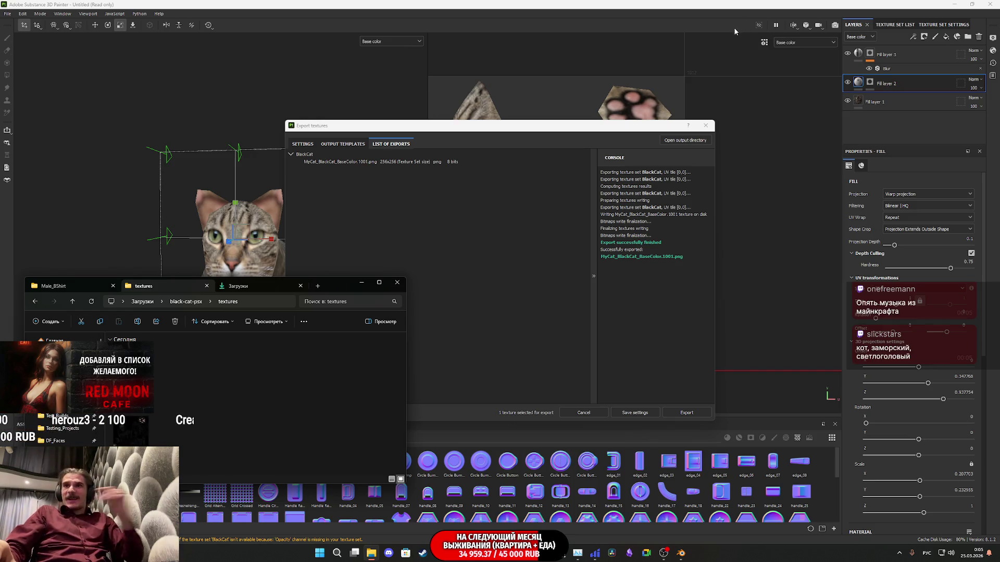
click(361, 284)
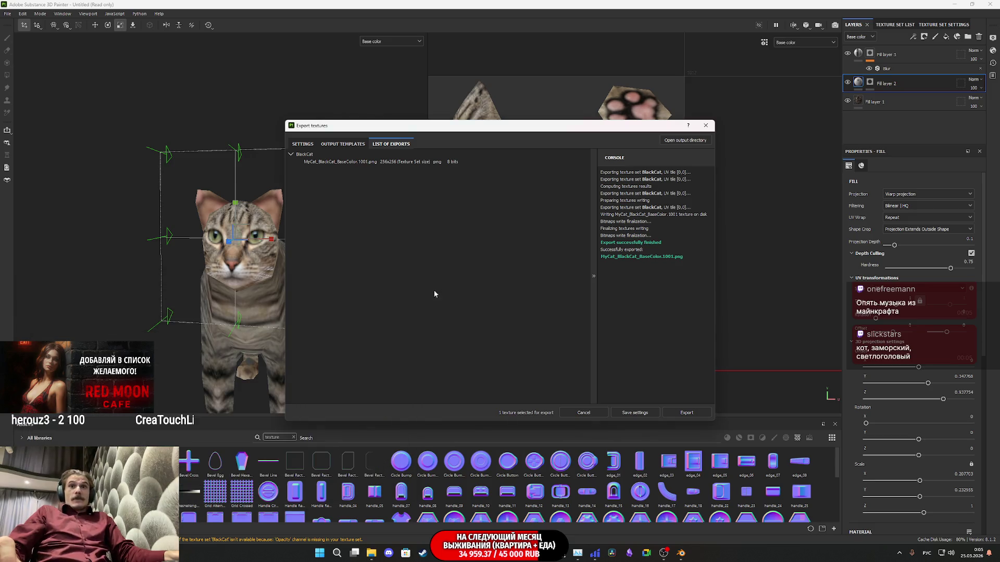
click(371, 552)
click(238, 285)
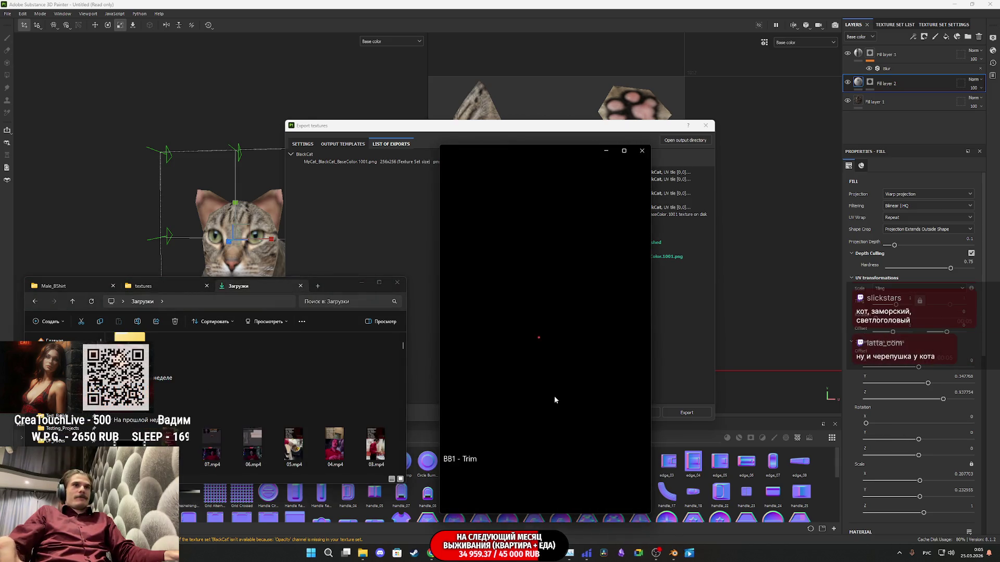
Watch the BB1 - Trim video full screen, close the player, and minimize File Explorer
double_click(544, 374)
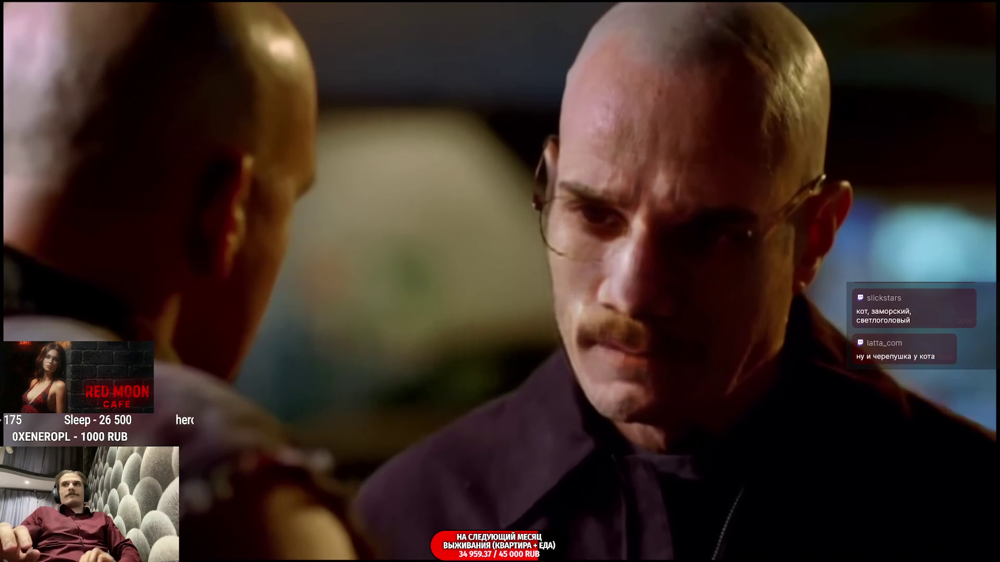
mouse_move(367, 410)
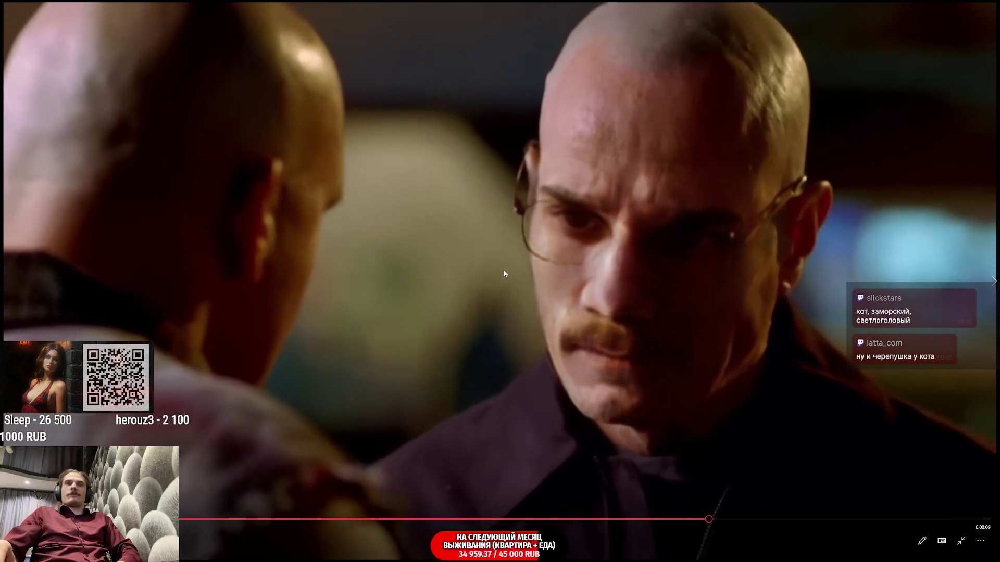
double_click(505, 271)
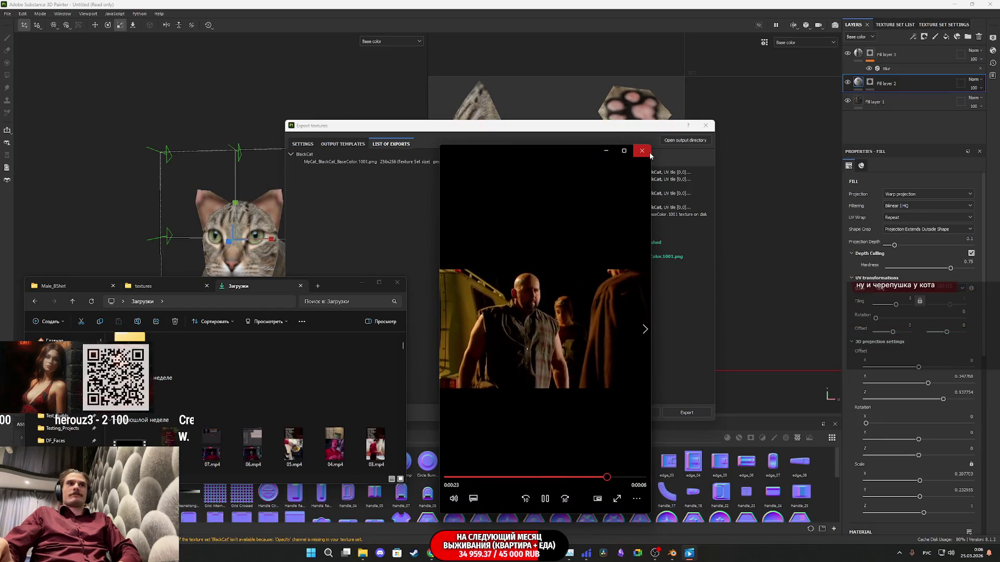
click(642, 151)
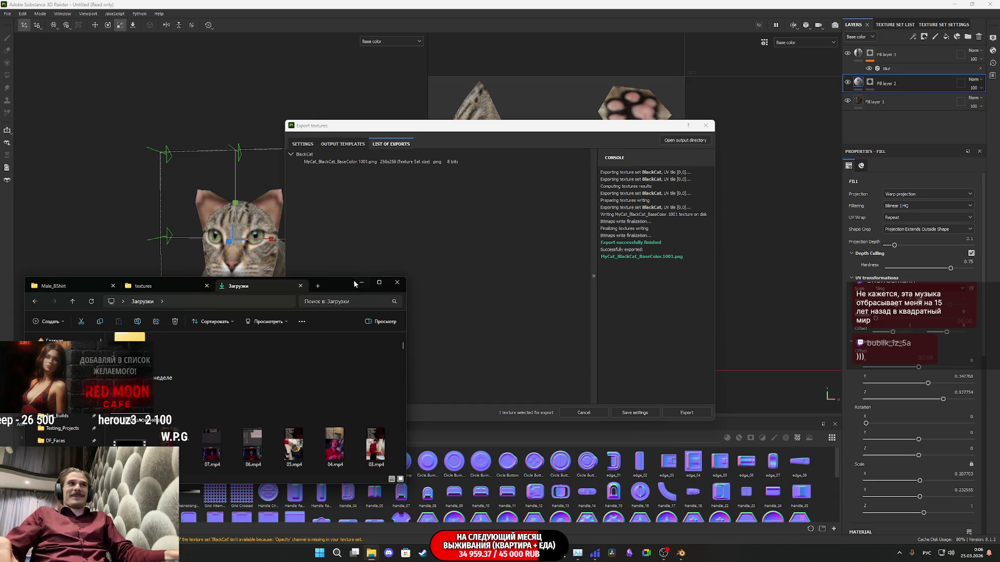
click(361, 286)
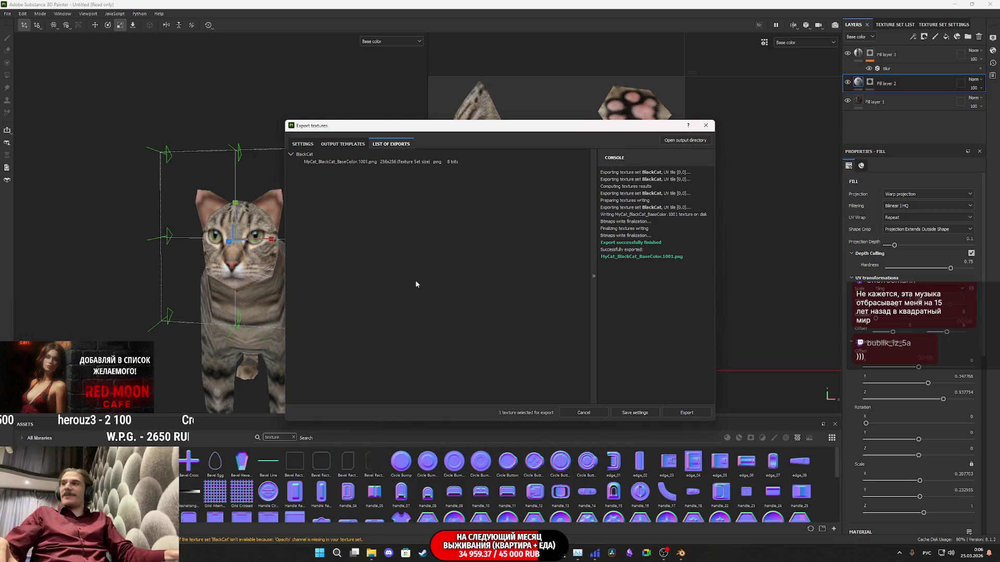